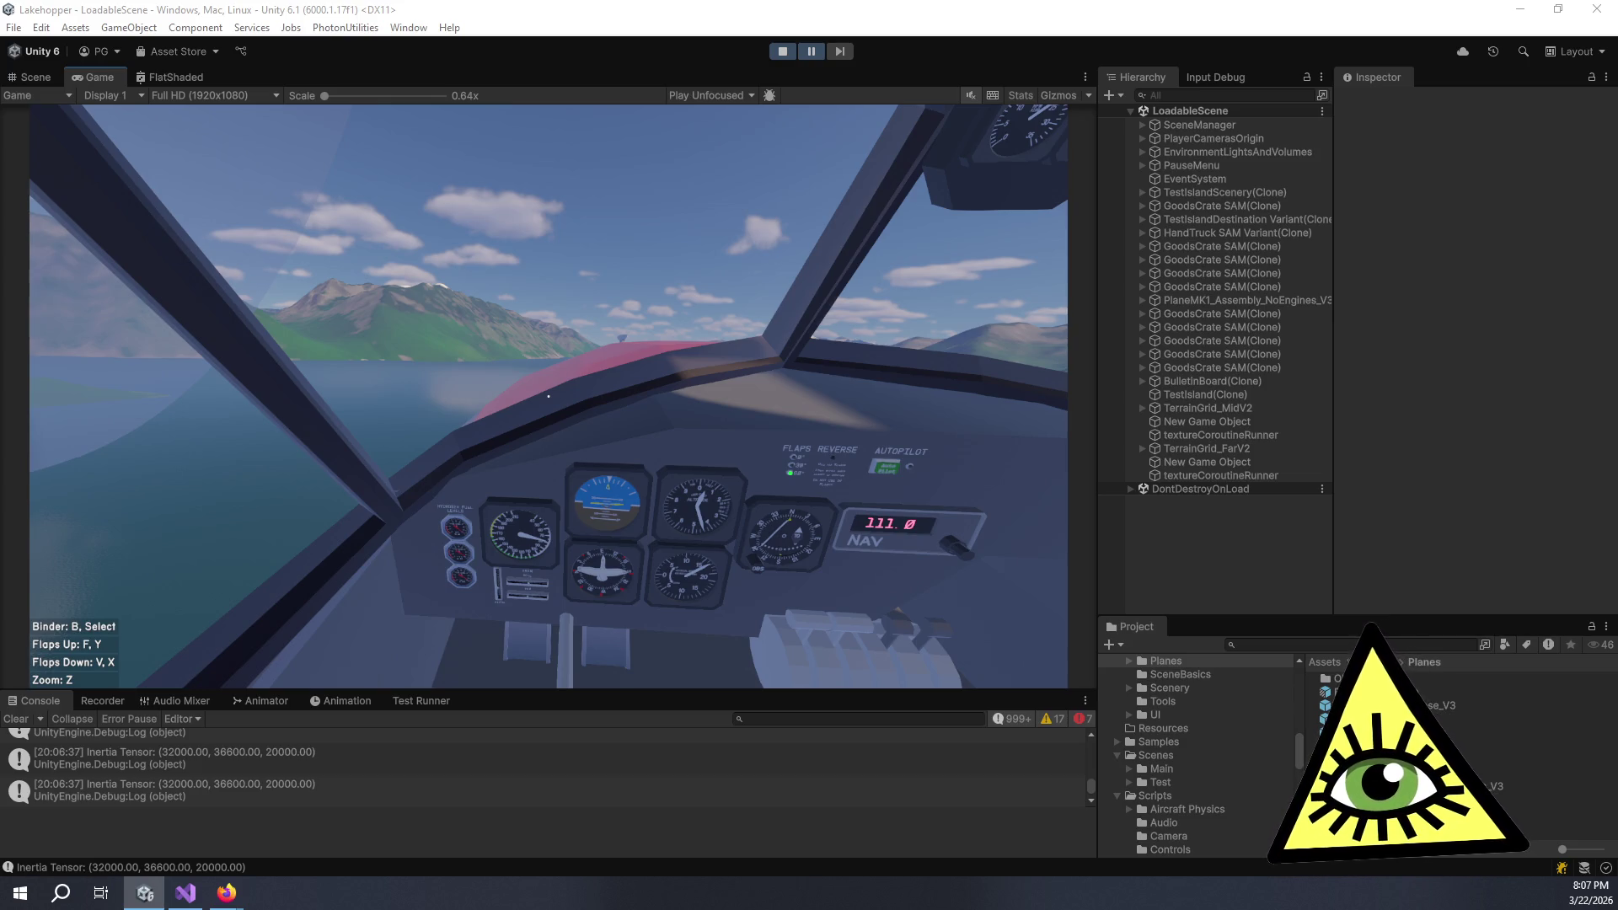
- Switch from the running Unity playtest to the Firefox 'takeoff trim cessna' image results
{"action": "key", "text": "alt+Tab"}
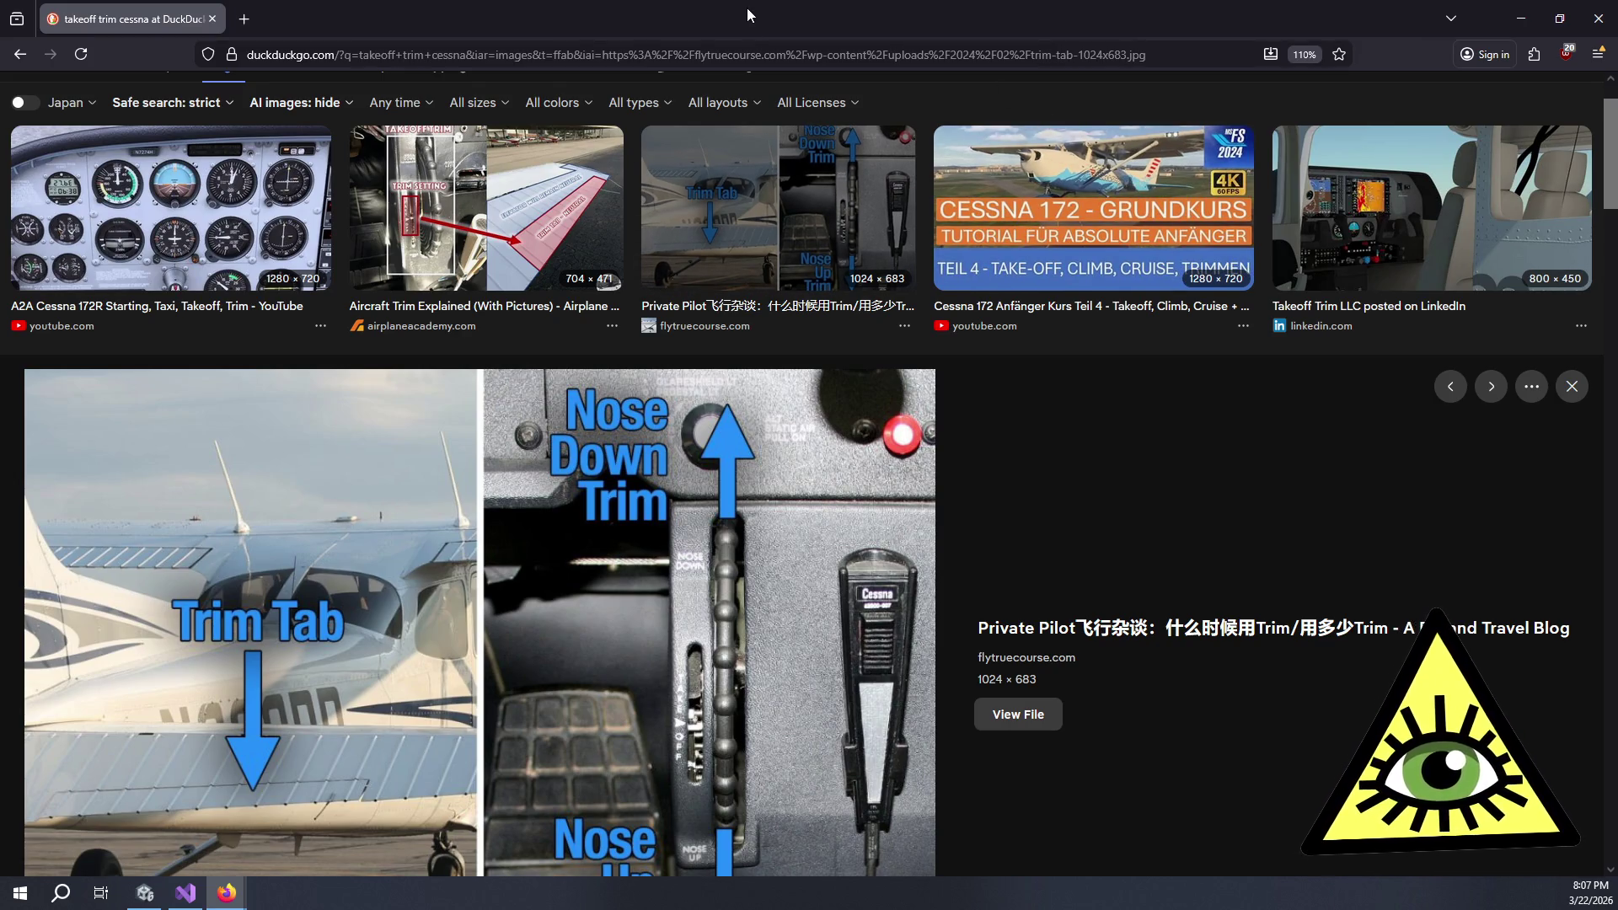
- Browse the 'takeoff trim cessna' image results to the last one, then close the search tab
{"action": "scroll", "coordinate": [935, 396], "scroll_direction": "down", "scroll_amount": 5}
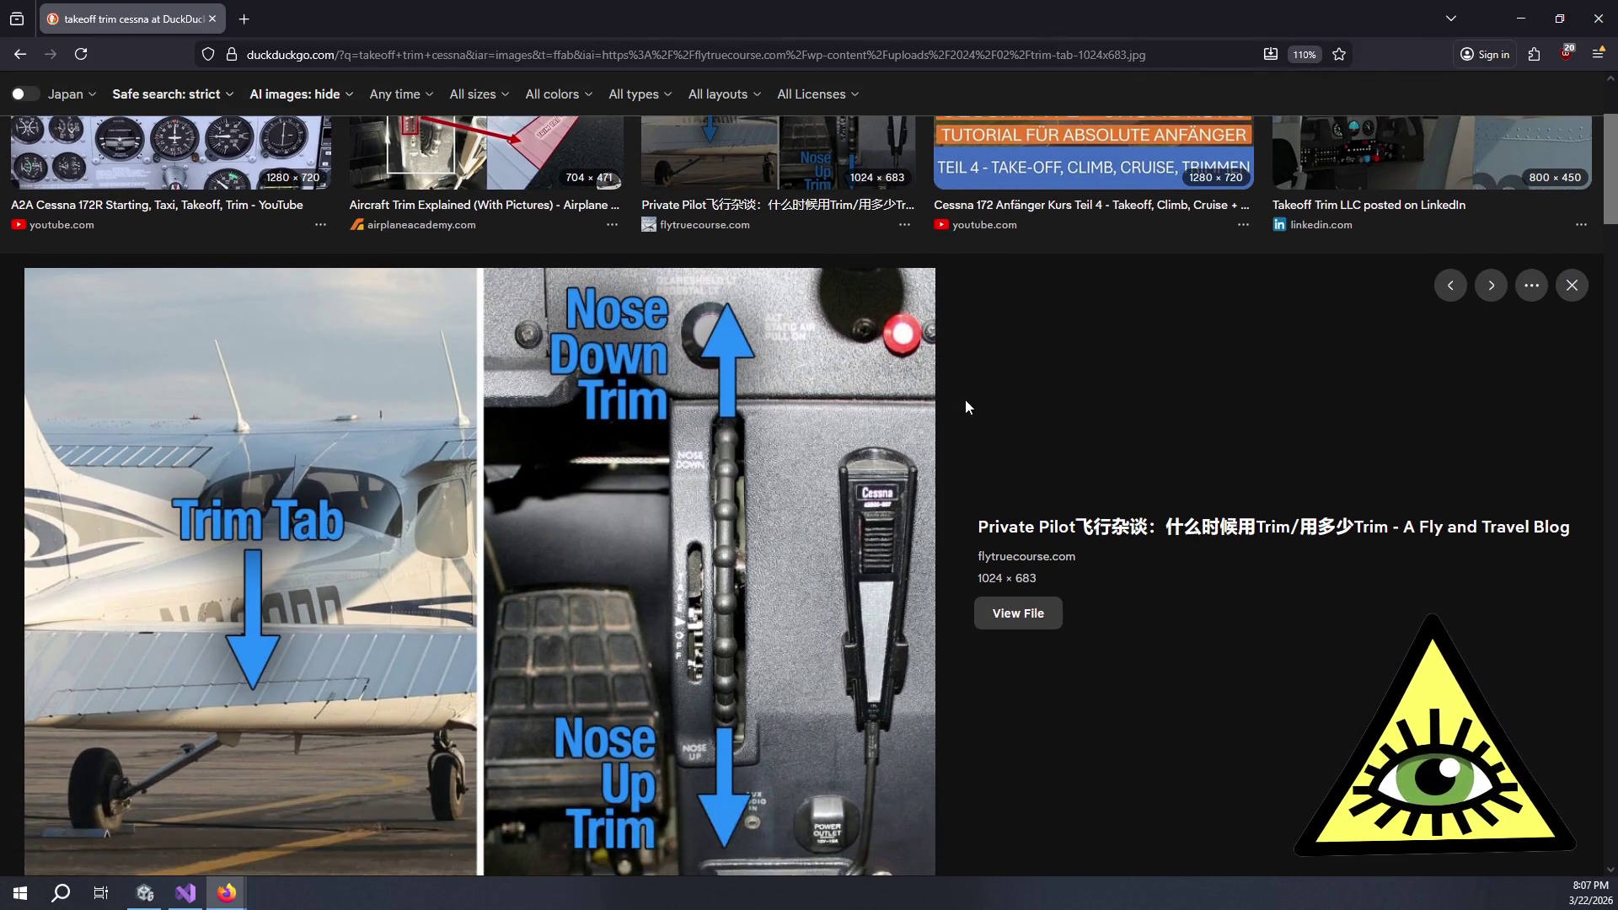
{"action": "scroll", "coordinate": [974, 411], "scroll_direction": "down", "scroll_amount": 4}
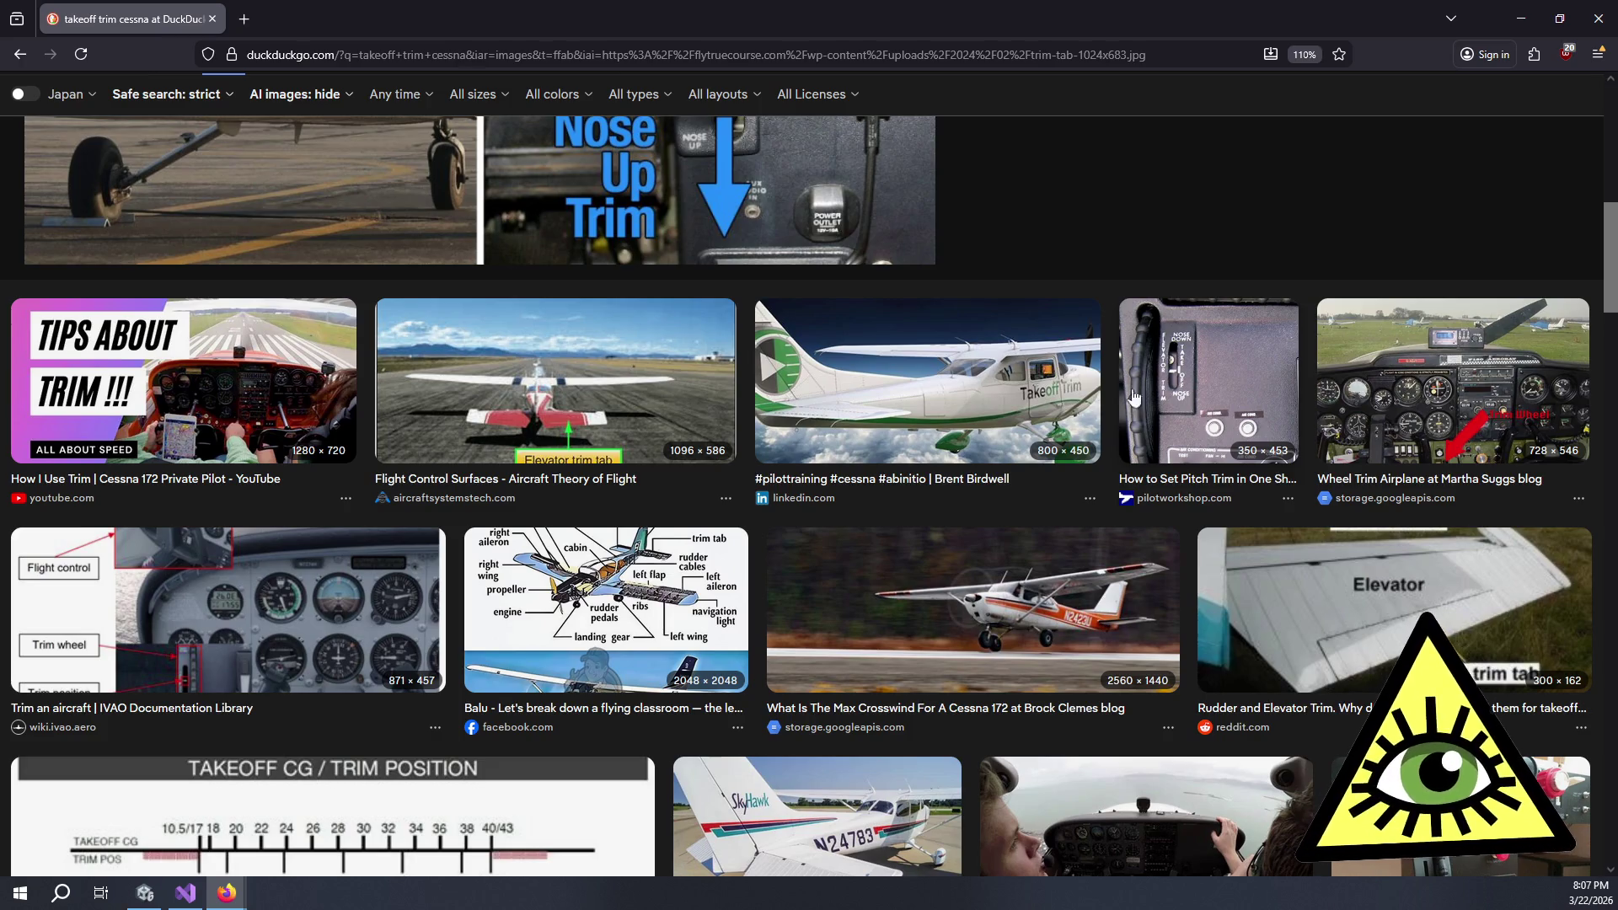
{"action": "scroll", "coordinate": [750, 453], "scroll_direction": "down", "scroll_amount": 6}
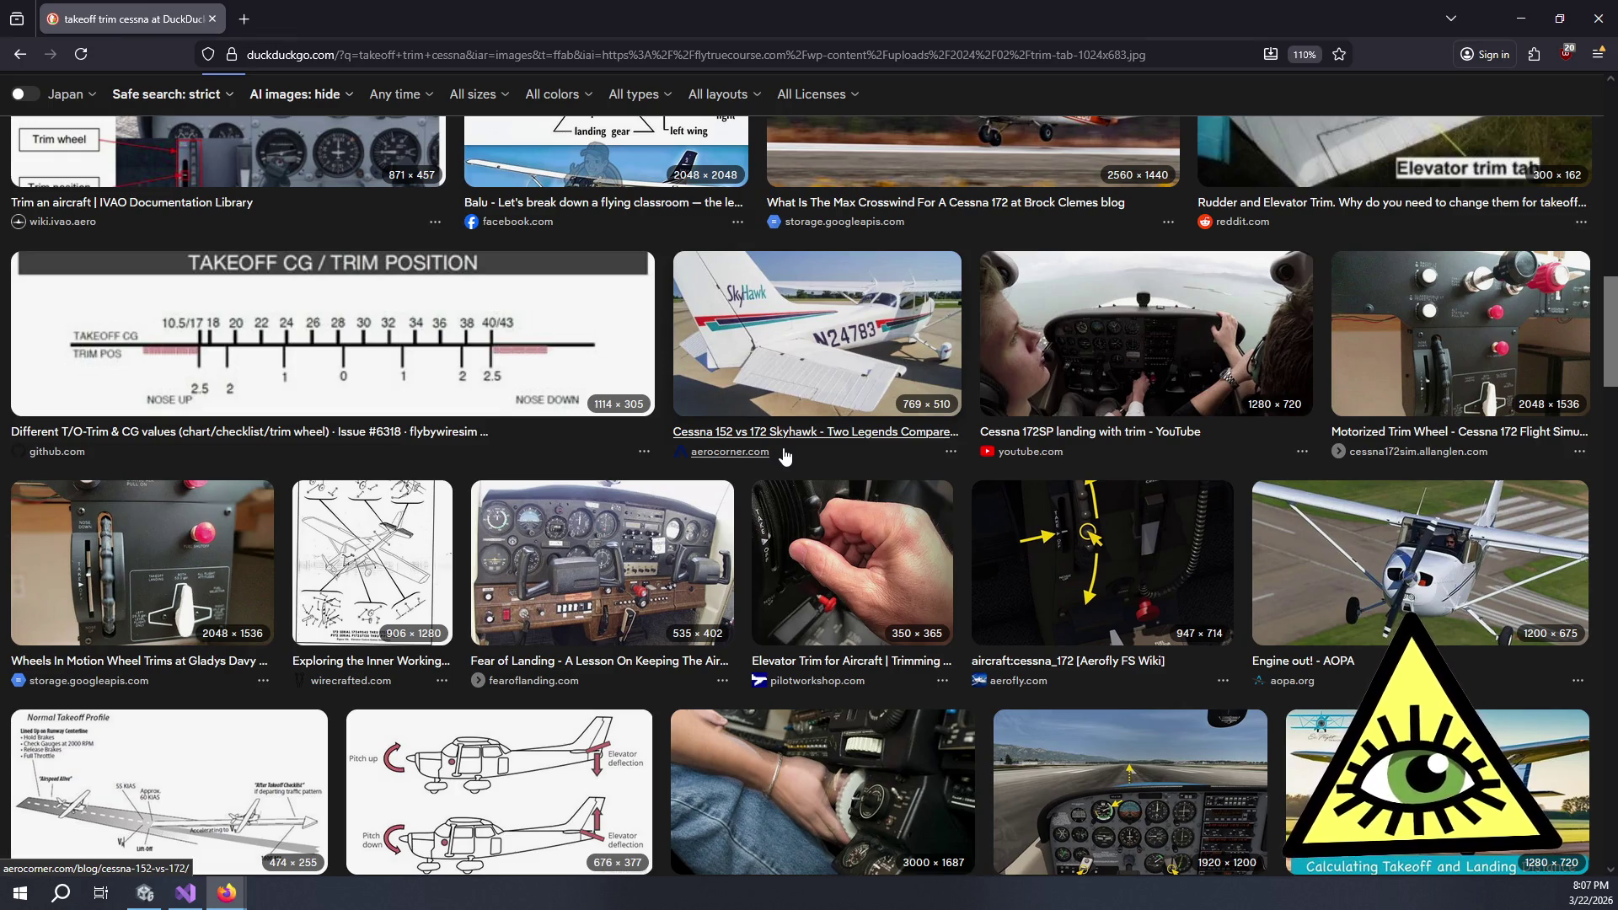
{"action": "scroll", "coordinate": [1336, 371], "scroll_direction": "down", "scroll_amount": 1}
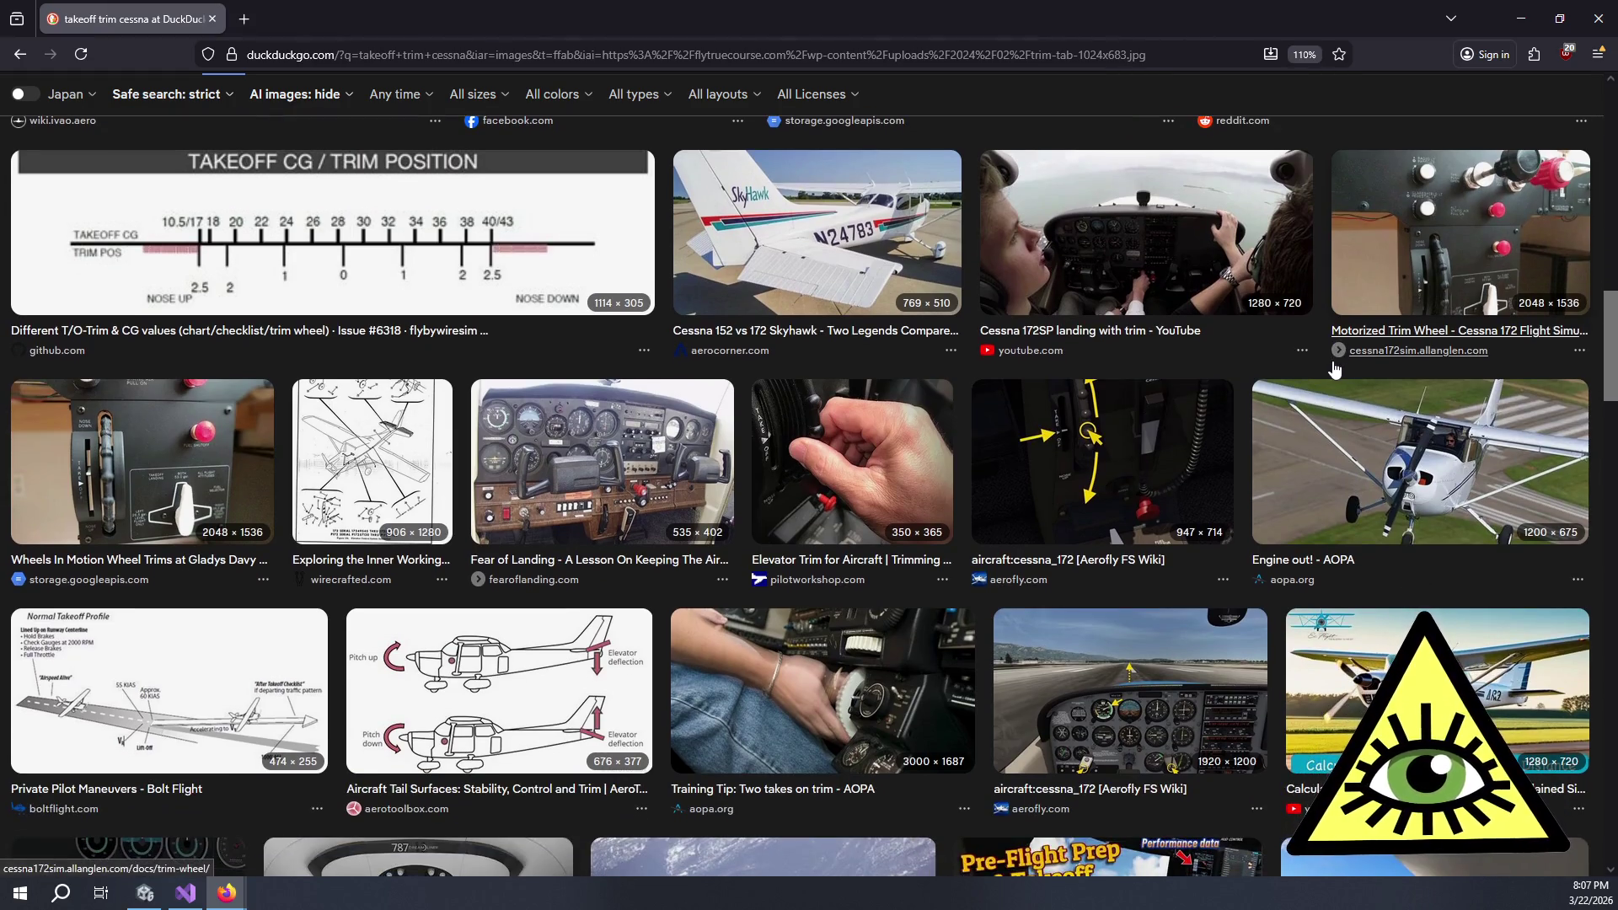
{"action": "scroll", "coordinate": [1334, 369], "scroll_direction": "down", "scroll_amount": 4}
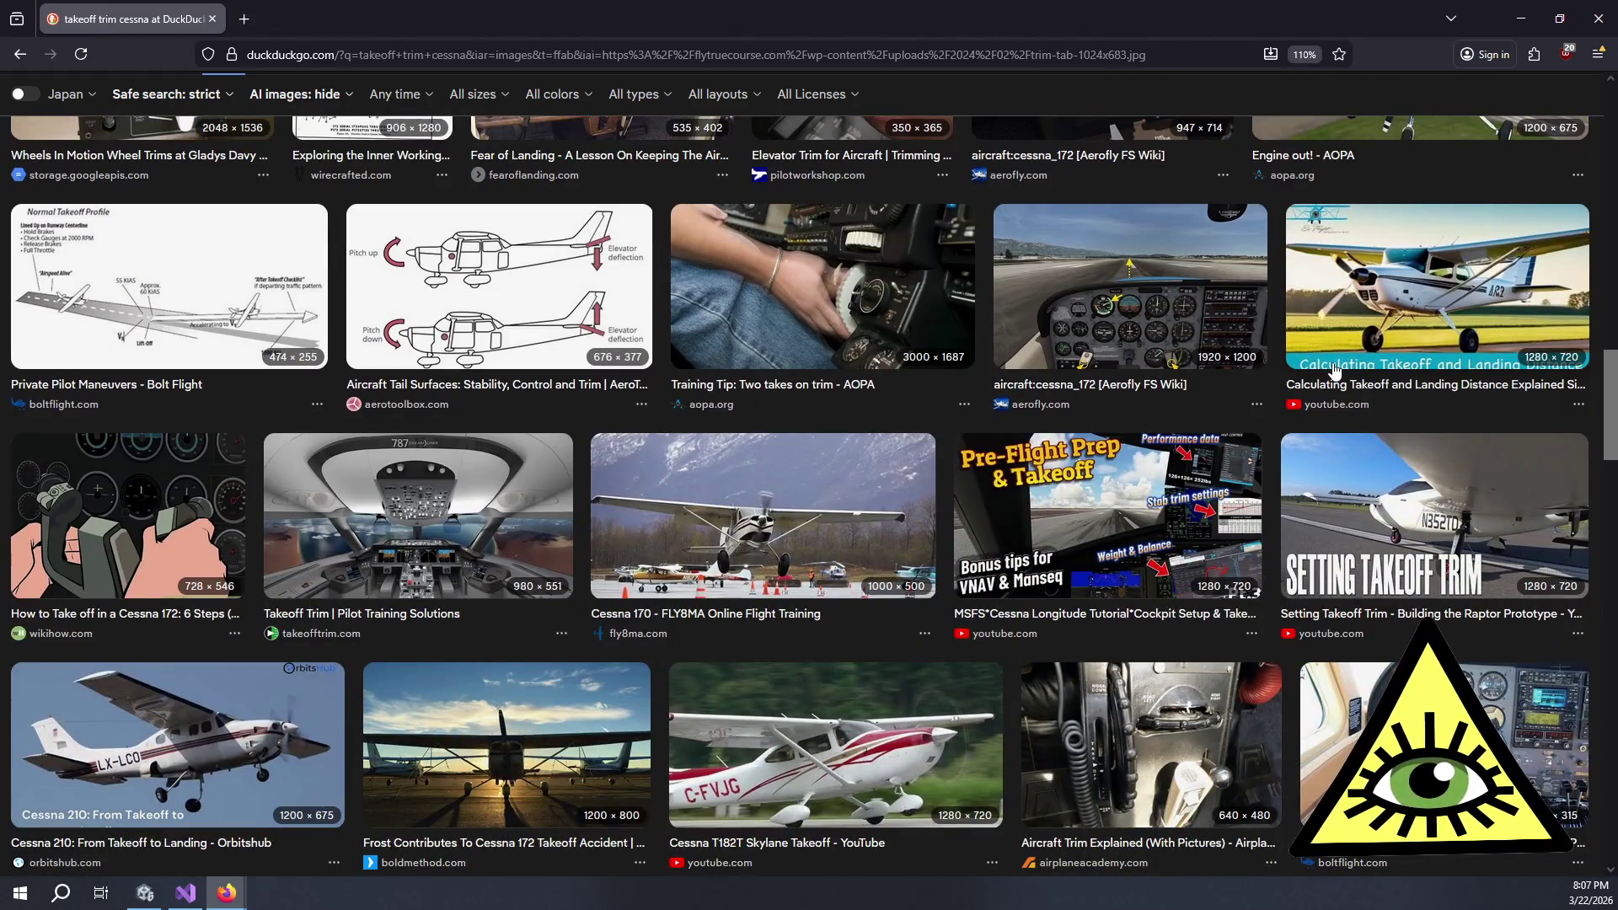
{"action": "scroll", "coordinate": [1335, 368], "scroll_direction": "down", "scroll_amount": 2}
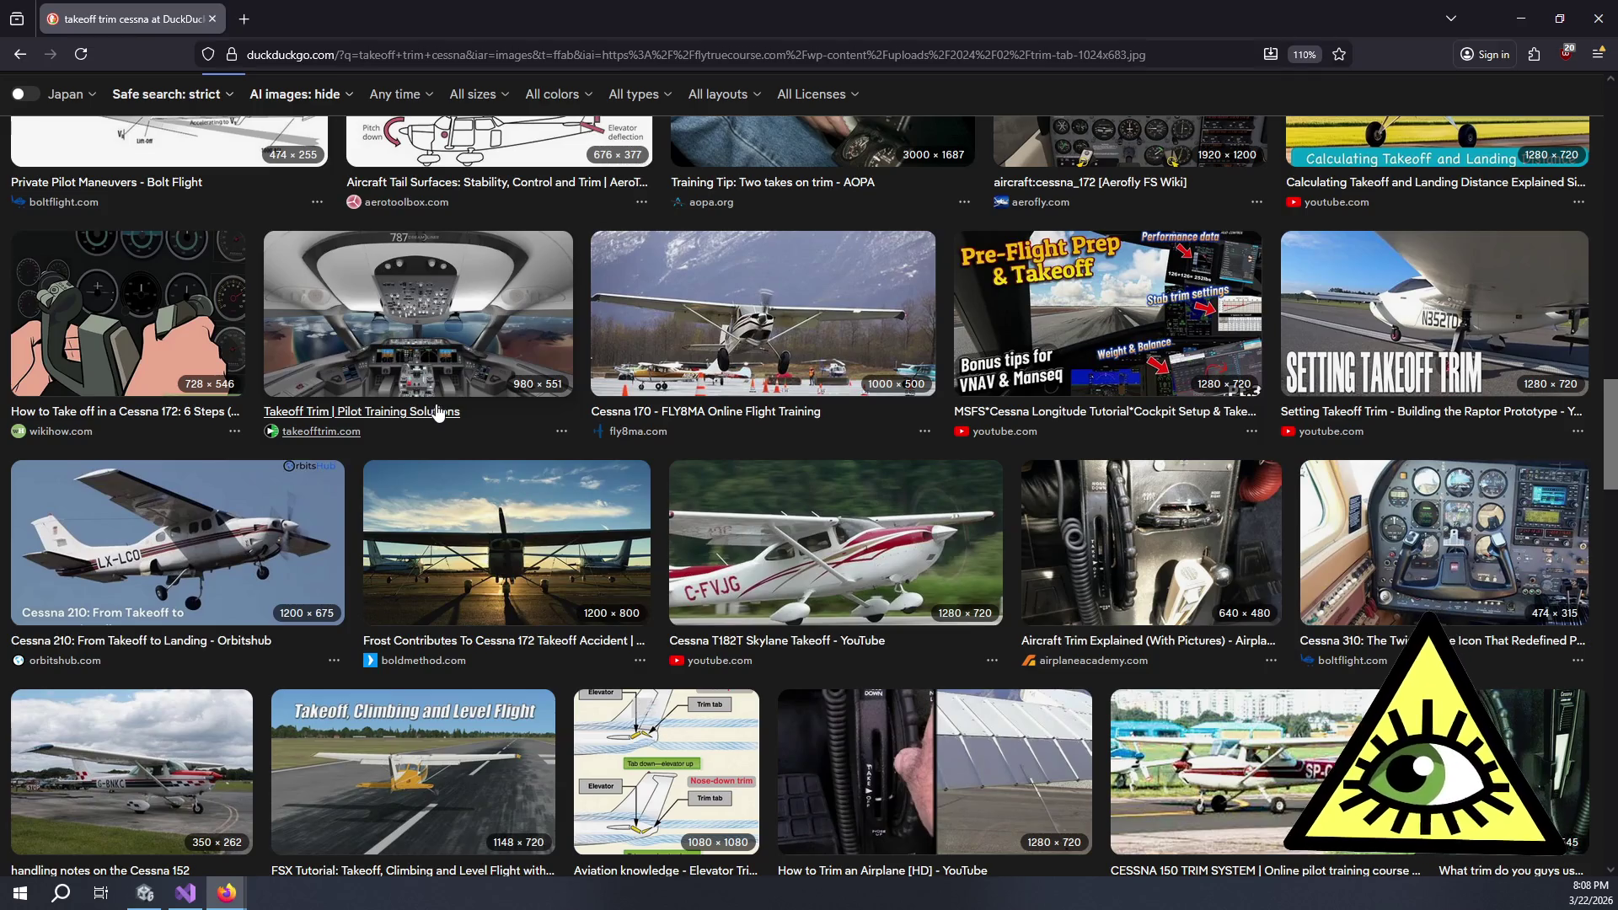
{"action": "scroll", "coordinate": [444, 412], "scroll_direction": "down", "scroll_amount": 3}
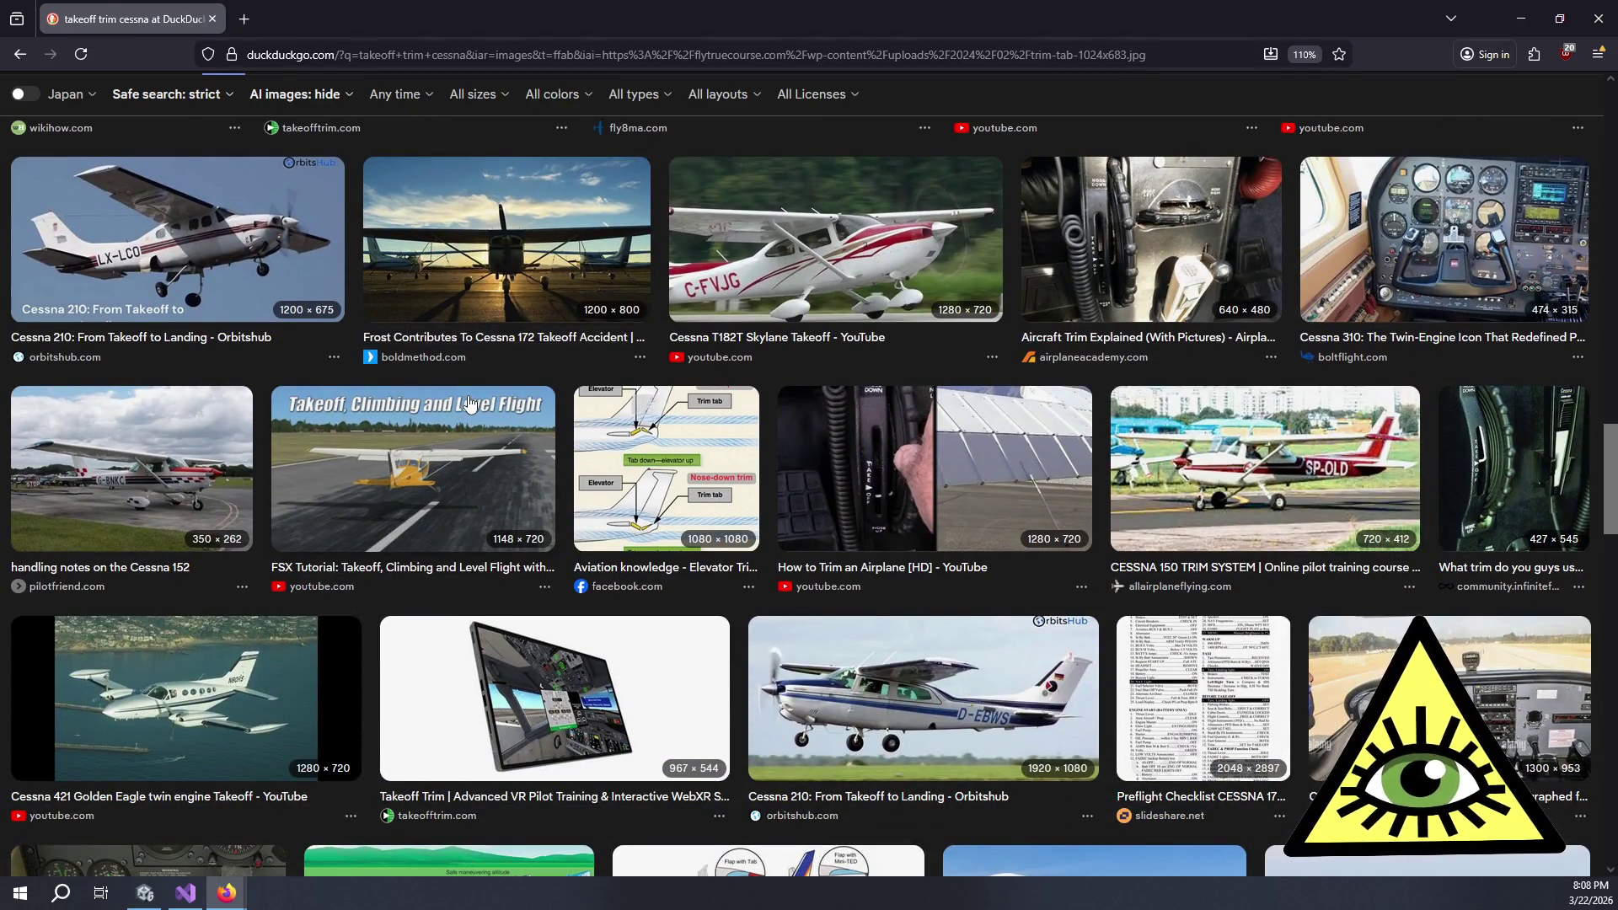
{"action": "scroll", "coordinate": [470, 403], "scroll_direction": "down", "scroll_amount": 3}
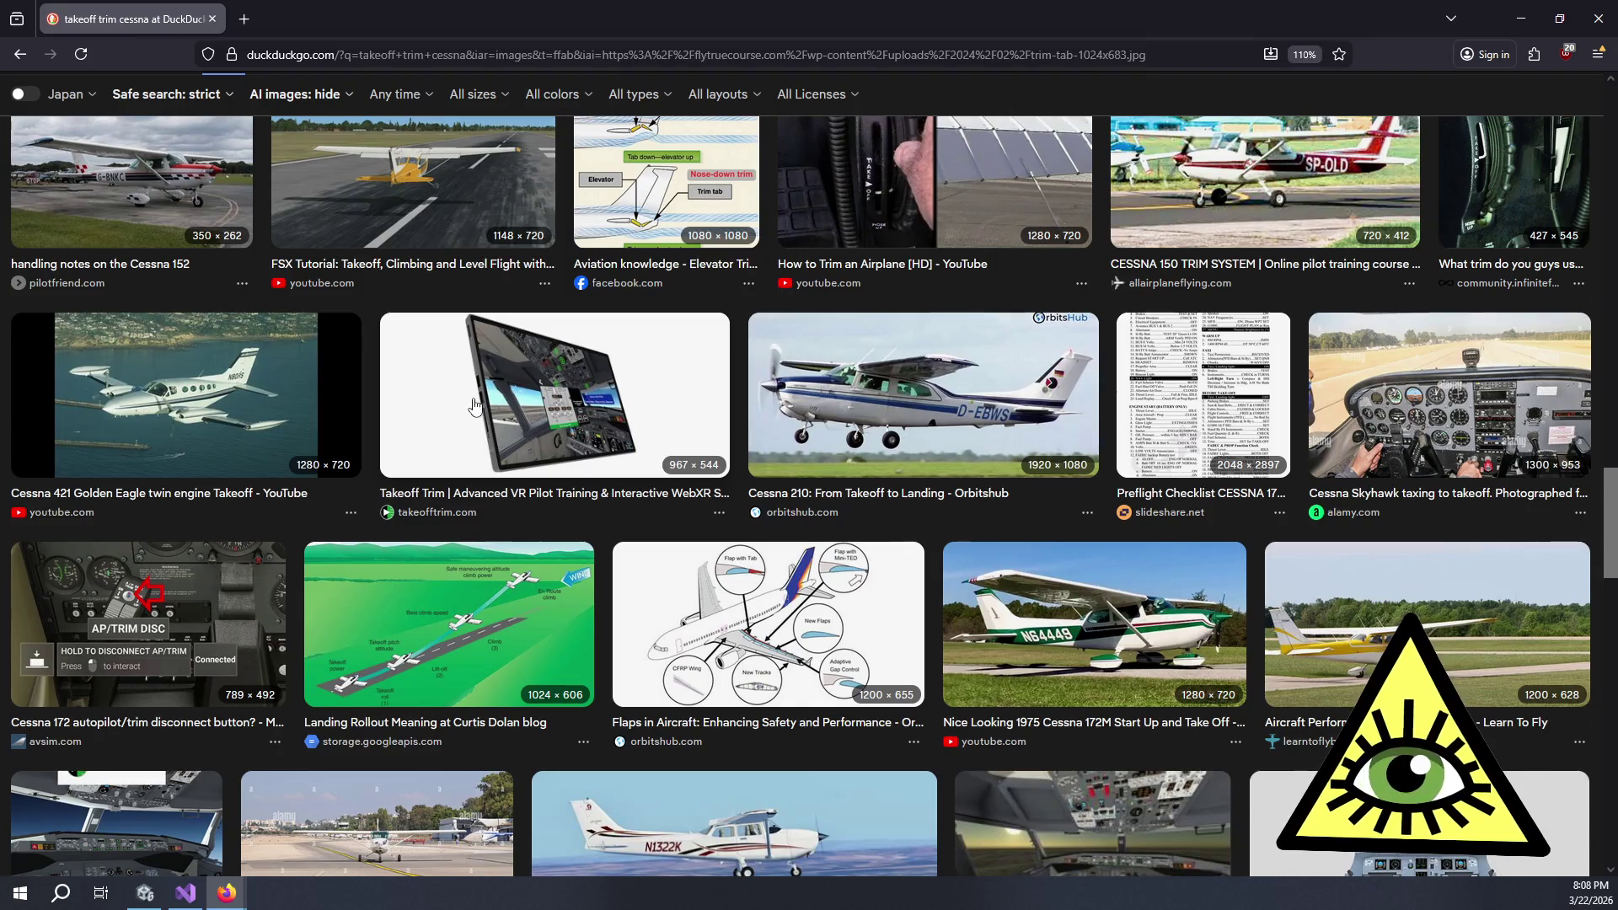
{"action": "scroll", "coordinate": [473, 406], "scroll_direction": "down", "scroll_amount": 2}
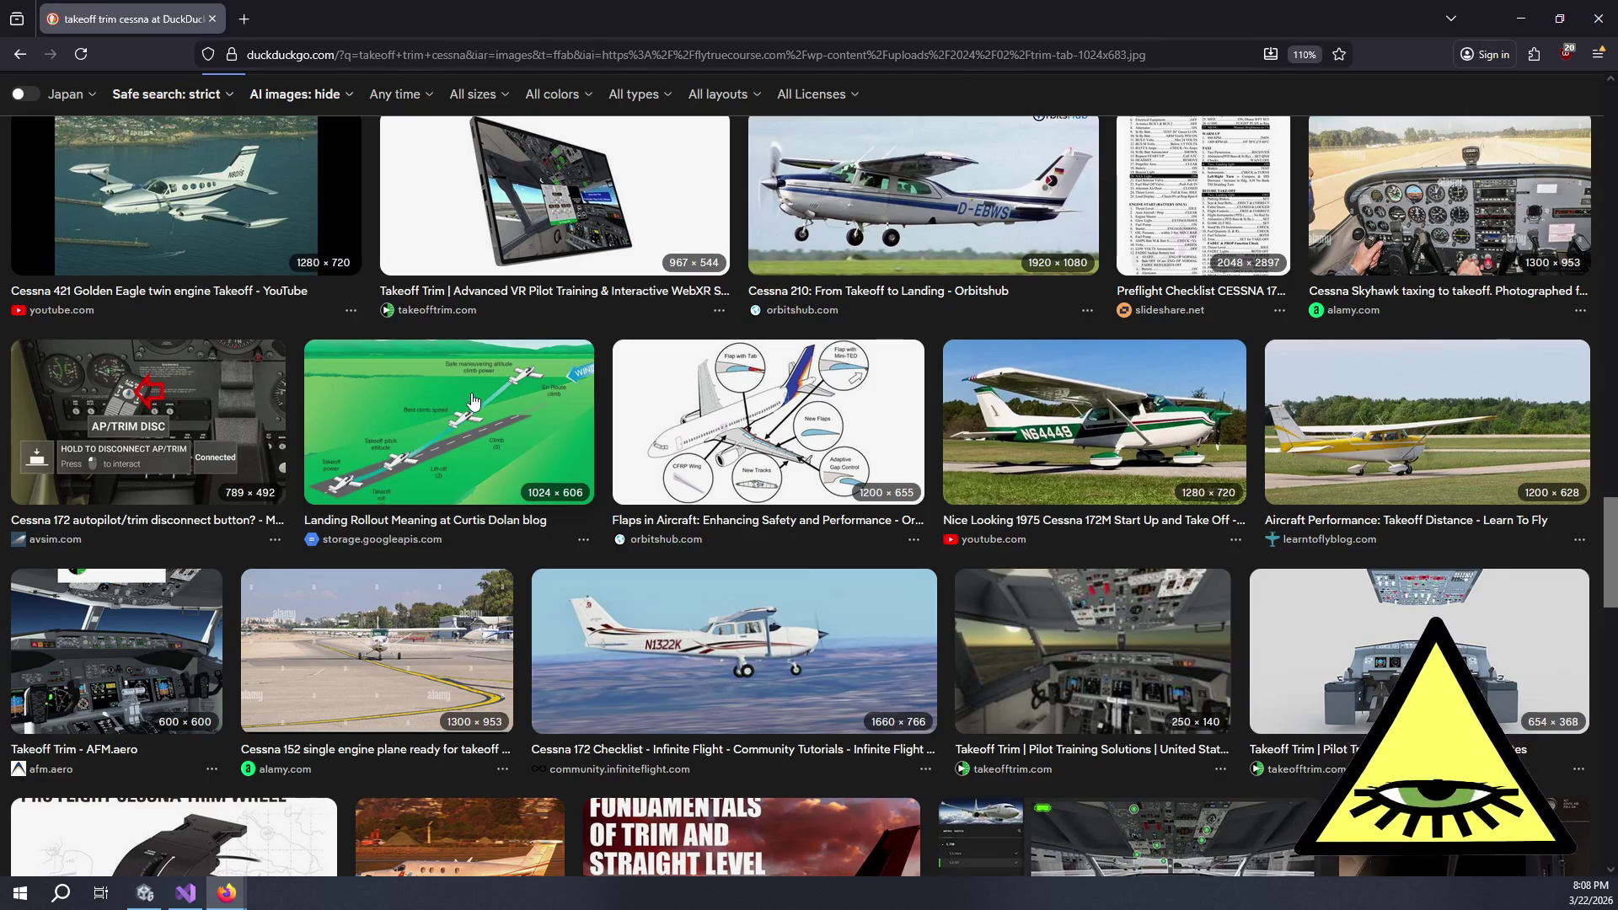
{"action": "scroll", "coordinate": [472, 401], "scroll_direction": "down", "scroll_amount": 5}
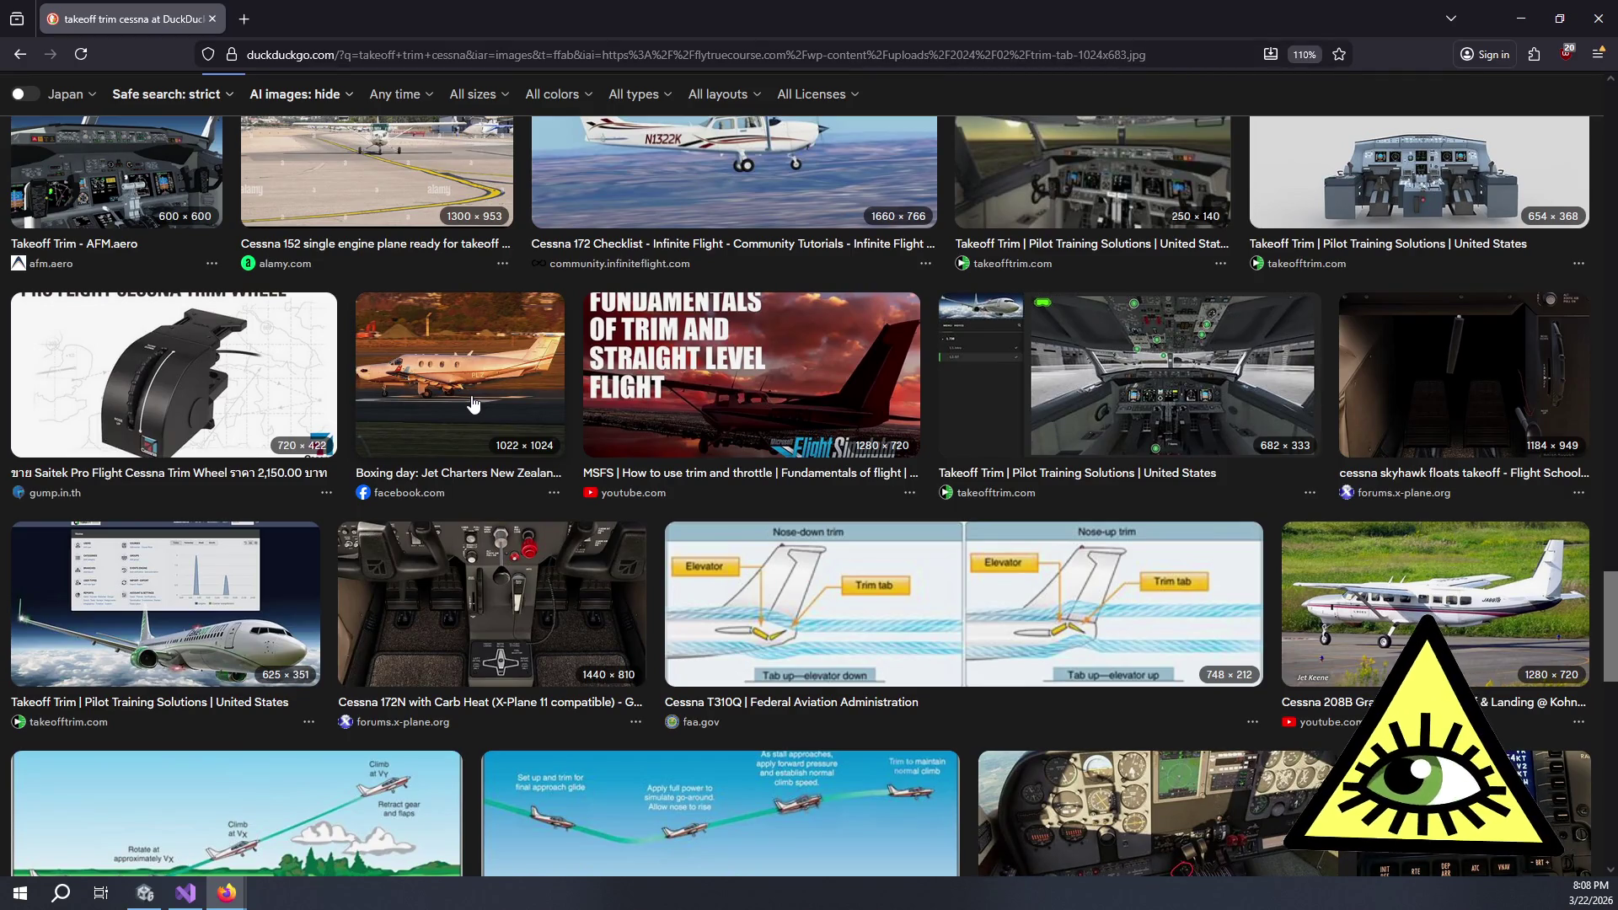
{"action": "scroll", "coordinate": [435, 411], "scroll_direction": "down", "scroll_amount": 4}
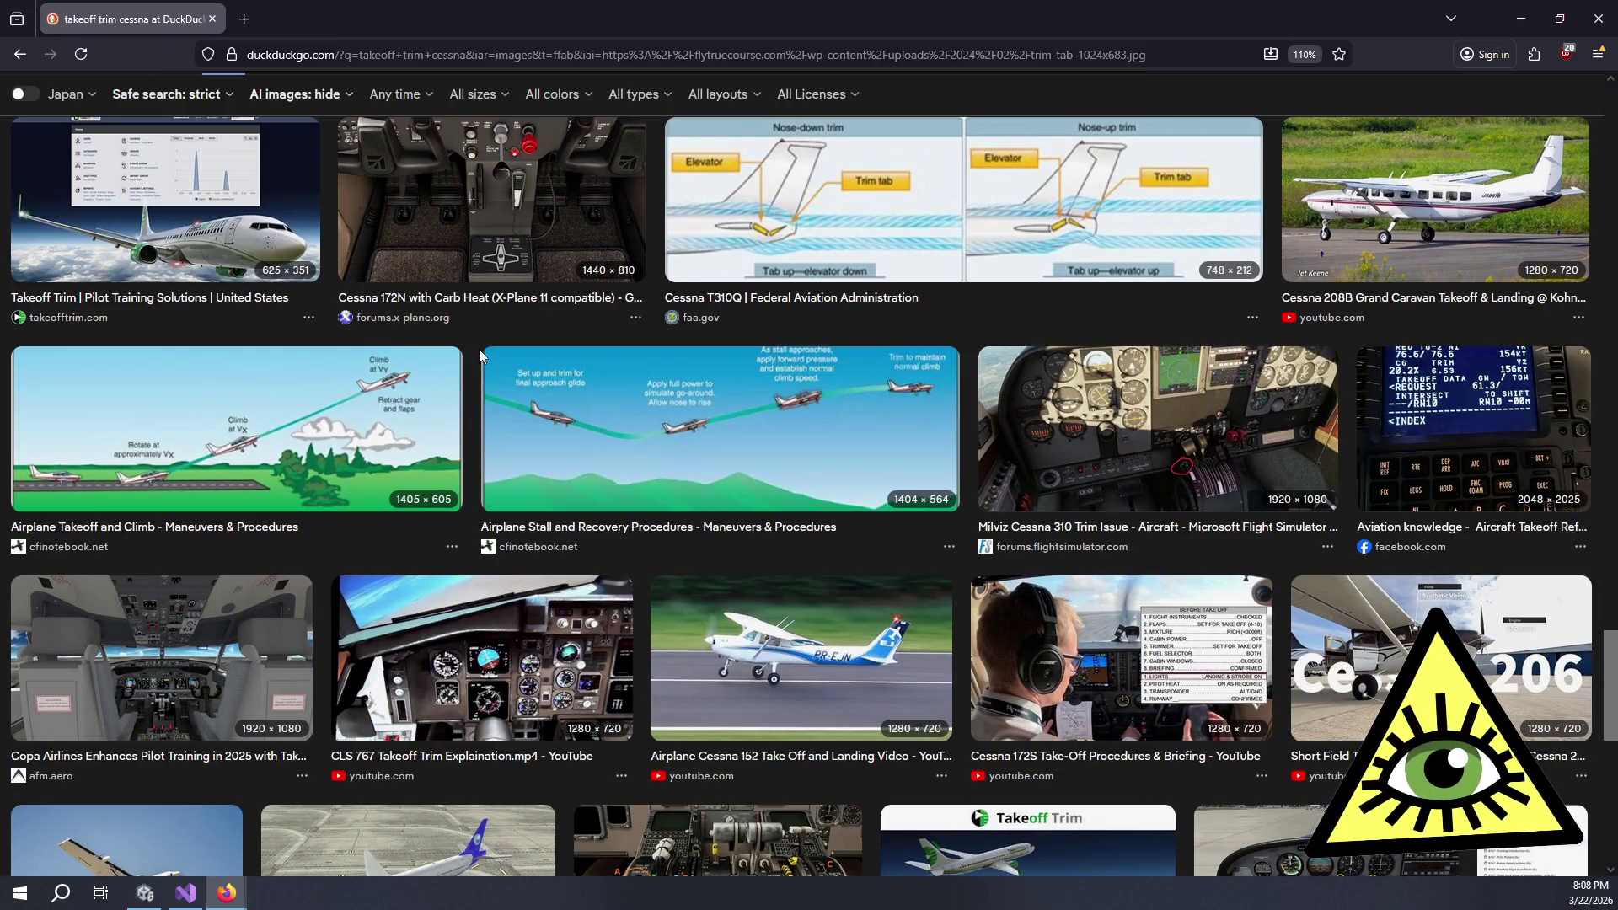
{"action": "scroll", "coordinate": [487, 359], "scroll_direction": "down", "scroll_amount": 1}
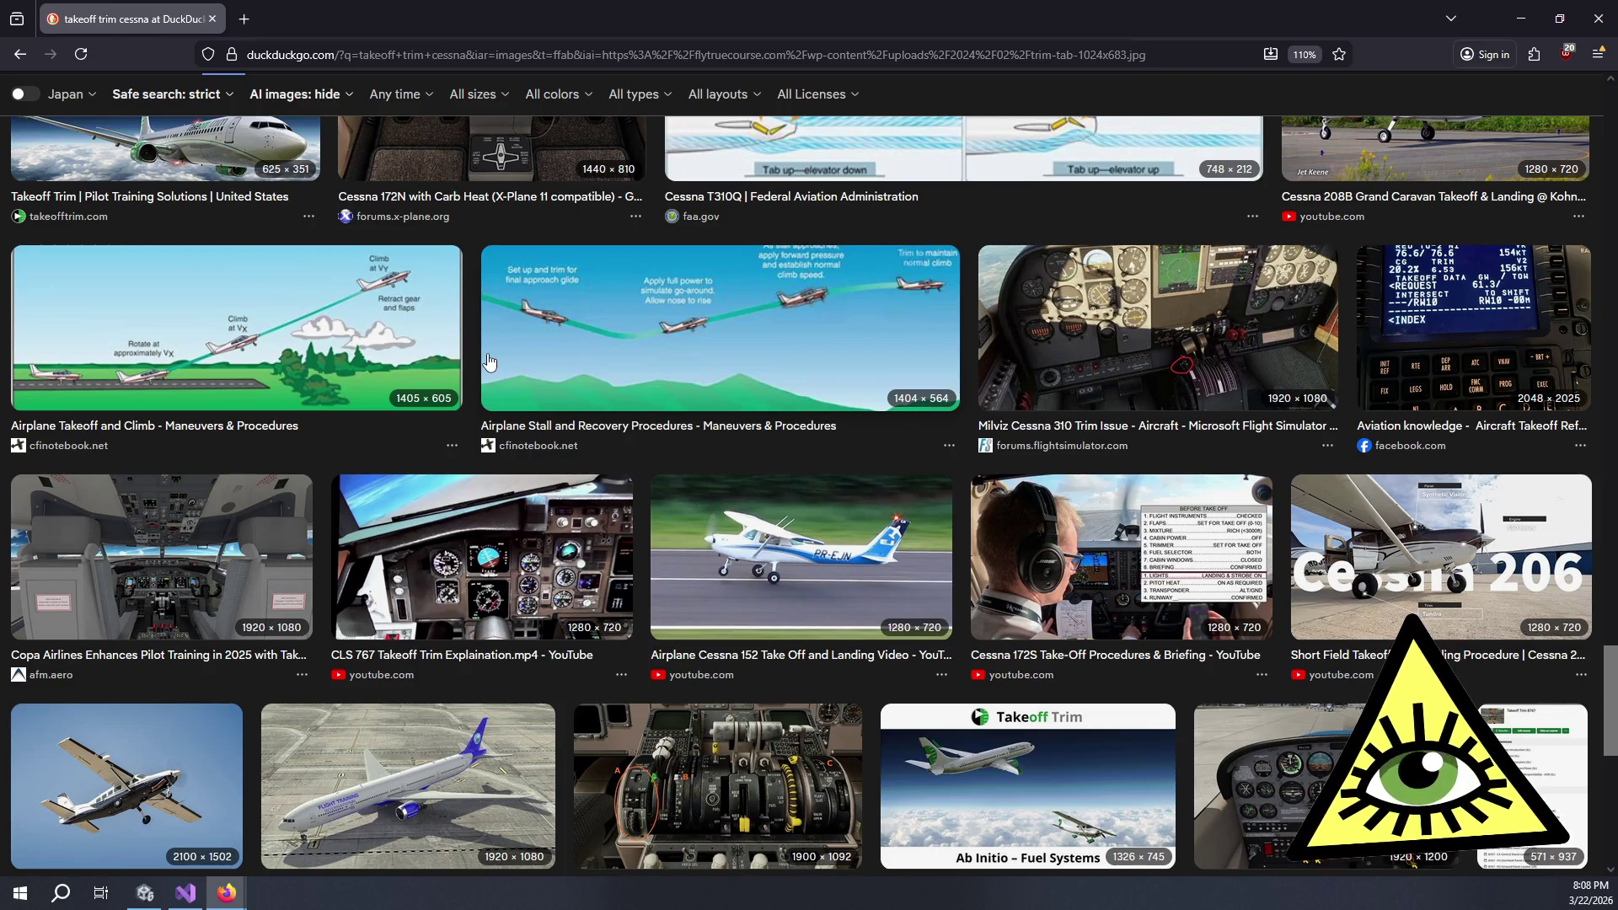
{"action": "scroll", "coordinate": [488, 361], "scroll_direction": "down", "scroll_amount": 3}
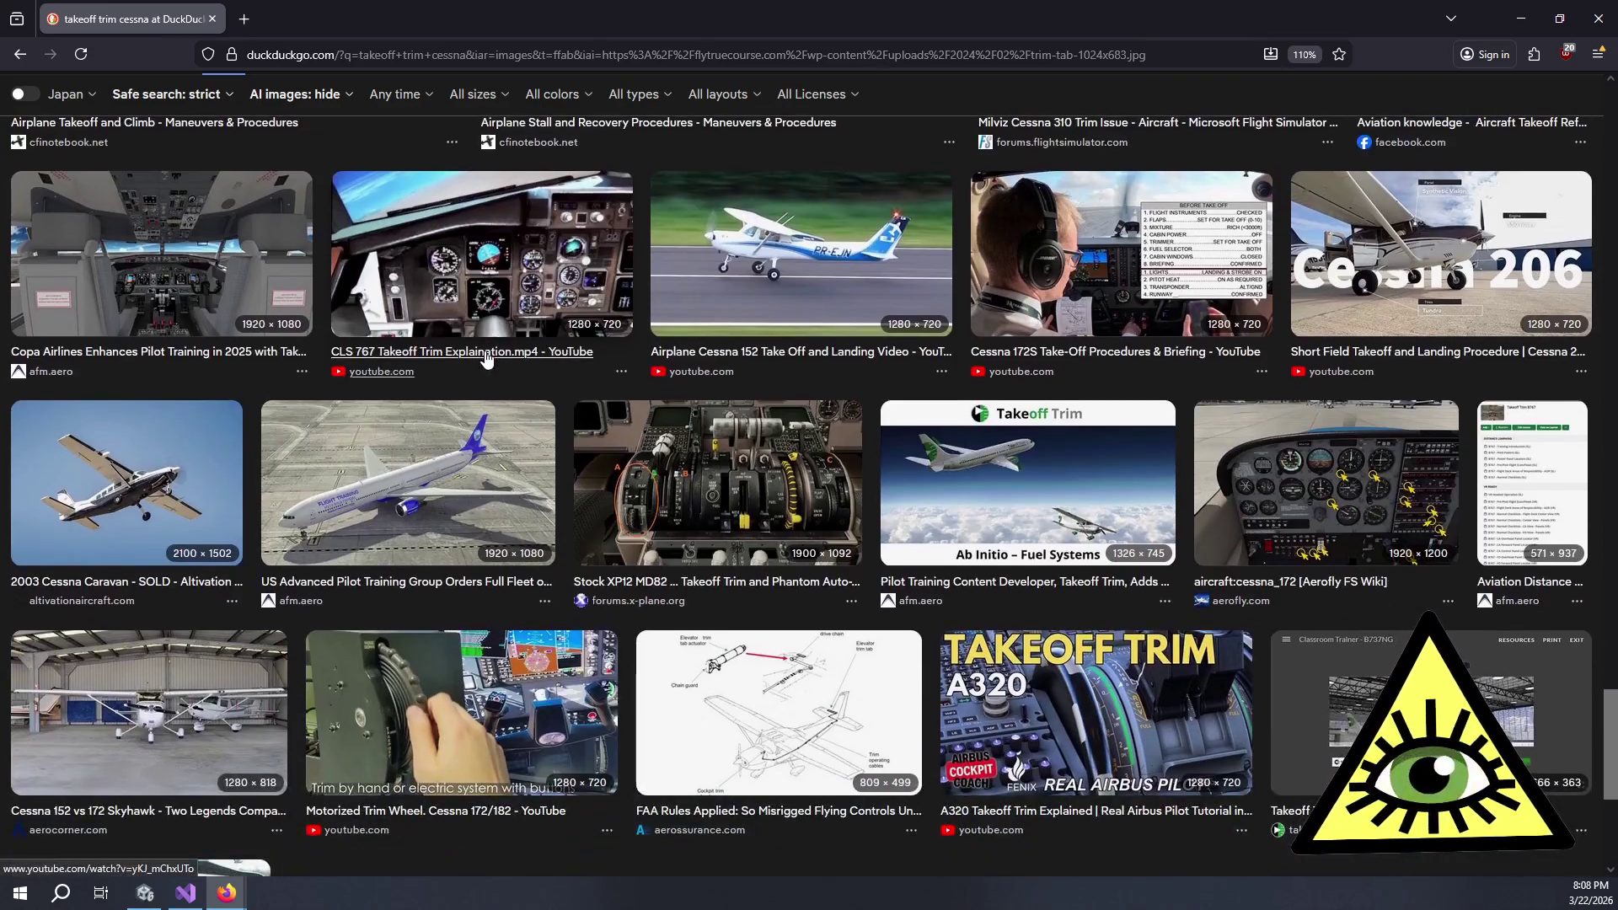
{"action": "scroll", "coordinate": [486, 361], "scroll_direction": "down", "scroll_amount": 2}
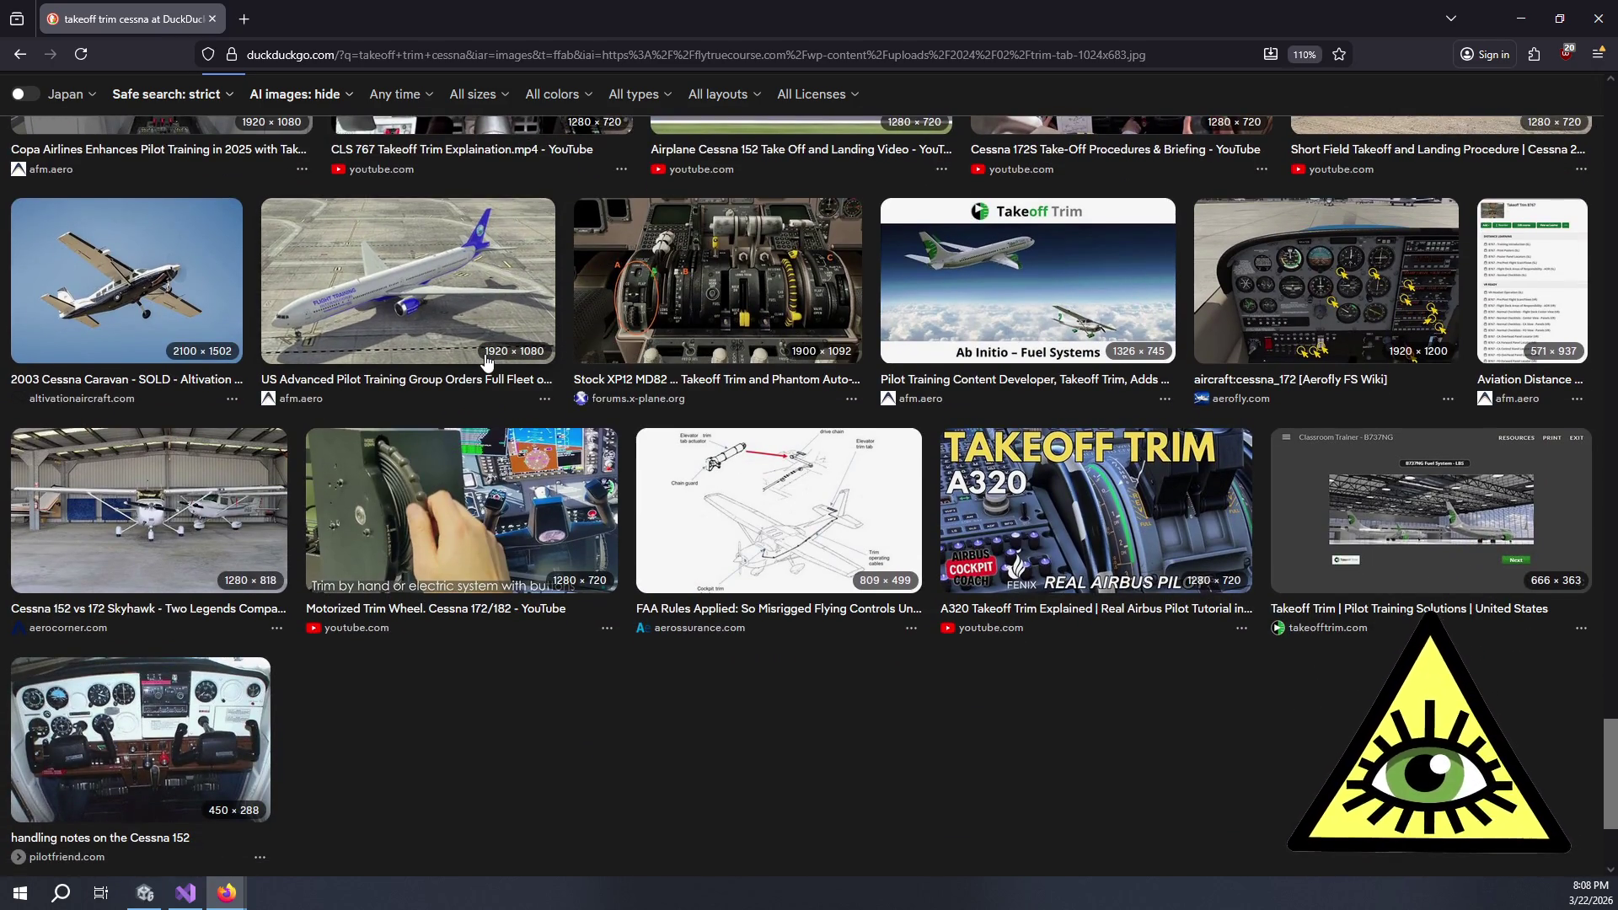
{"action": "left_click", "coordinate": [213, 18]}
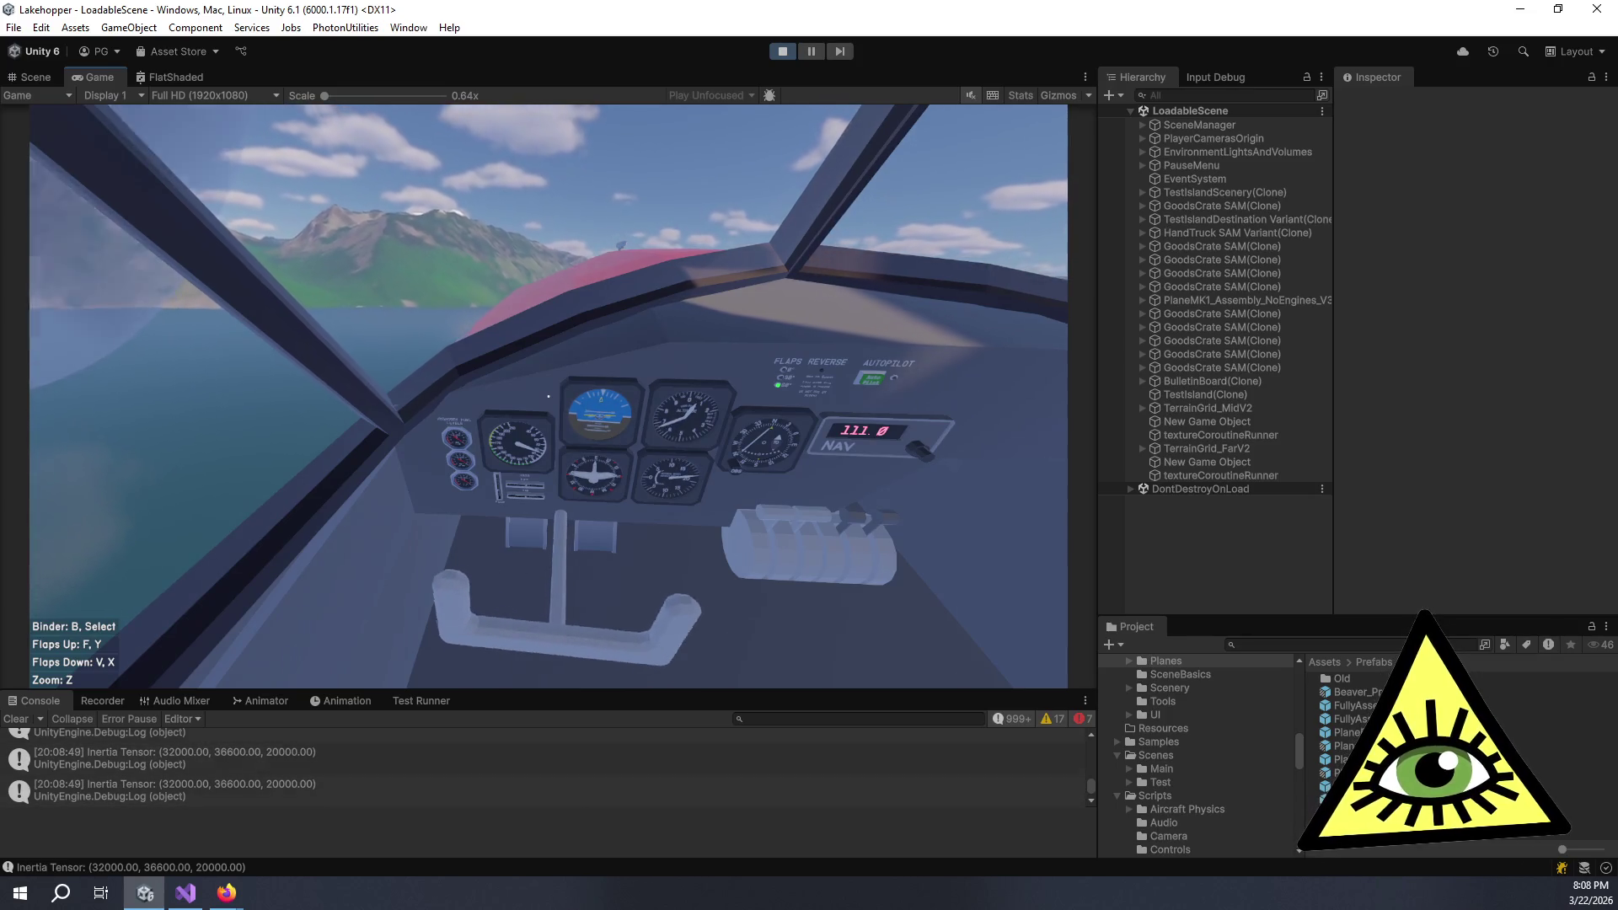
{"action": "key", "text": "z"}
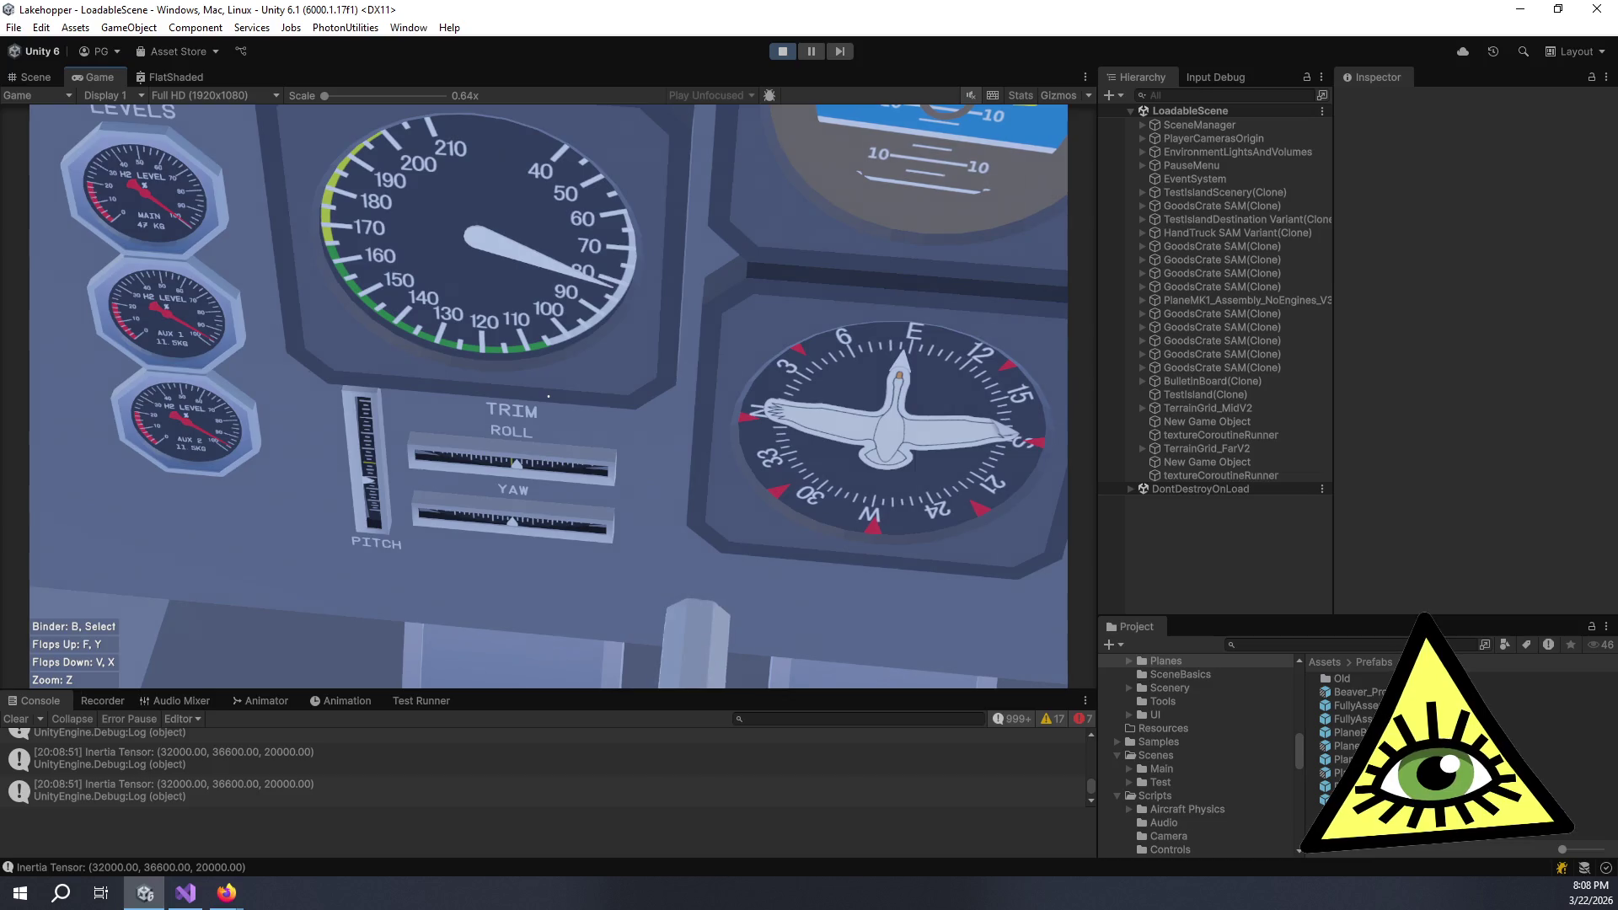
{"action": "key", "text": "z"}
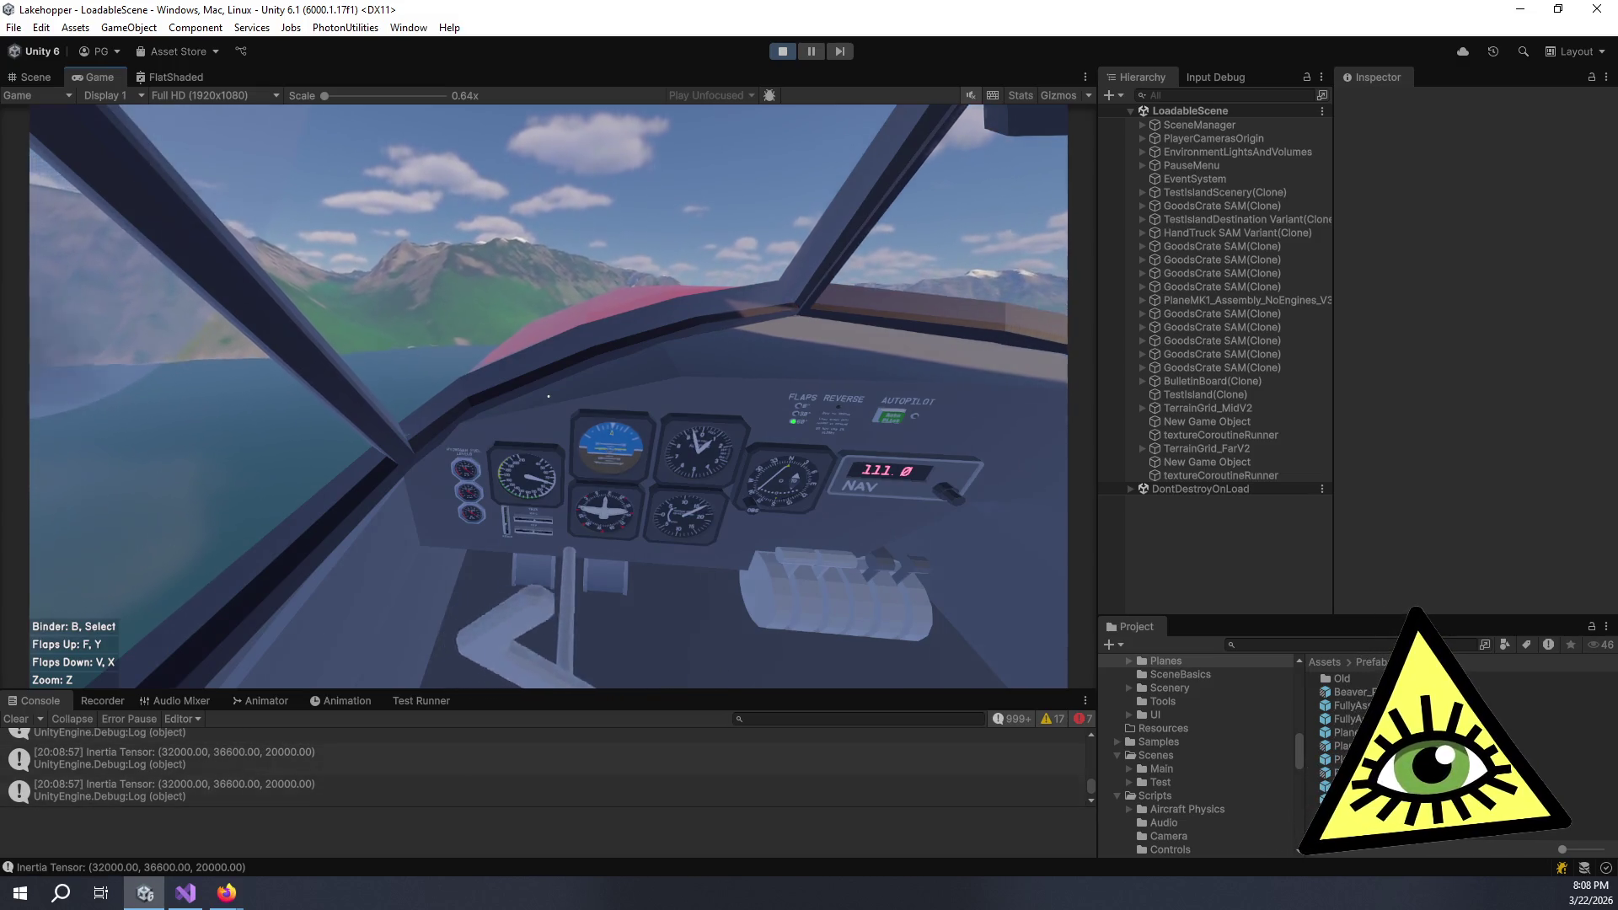
{"action": "key", "text": "z"}
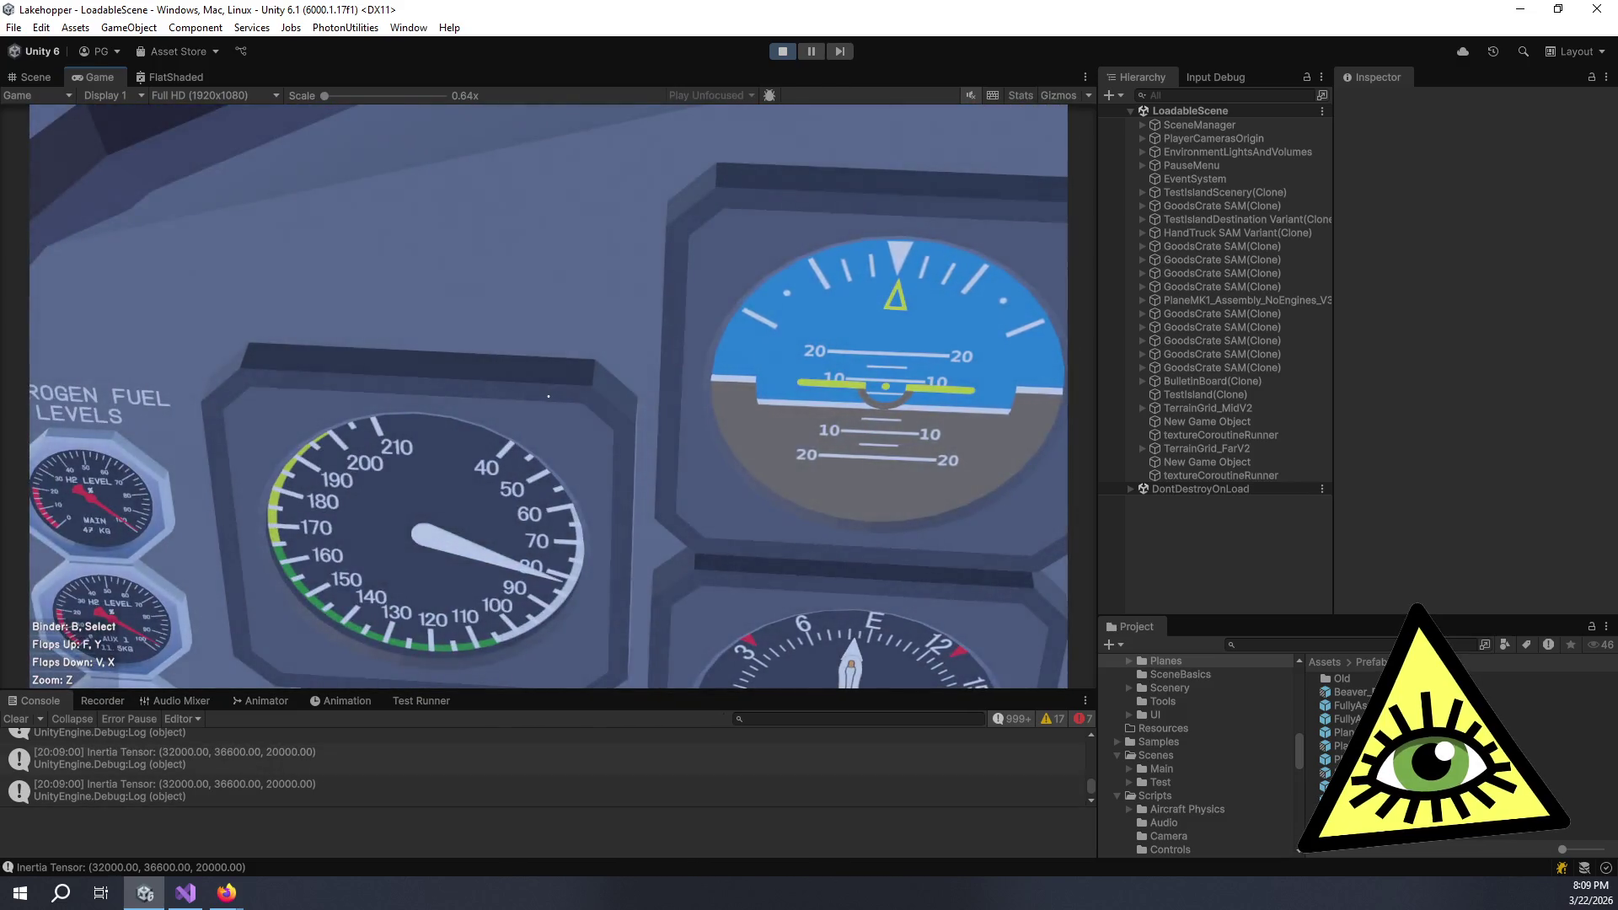
{"action": "key", "text": "z"}
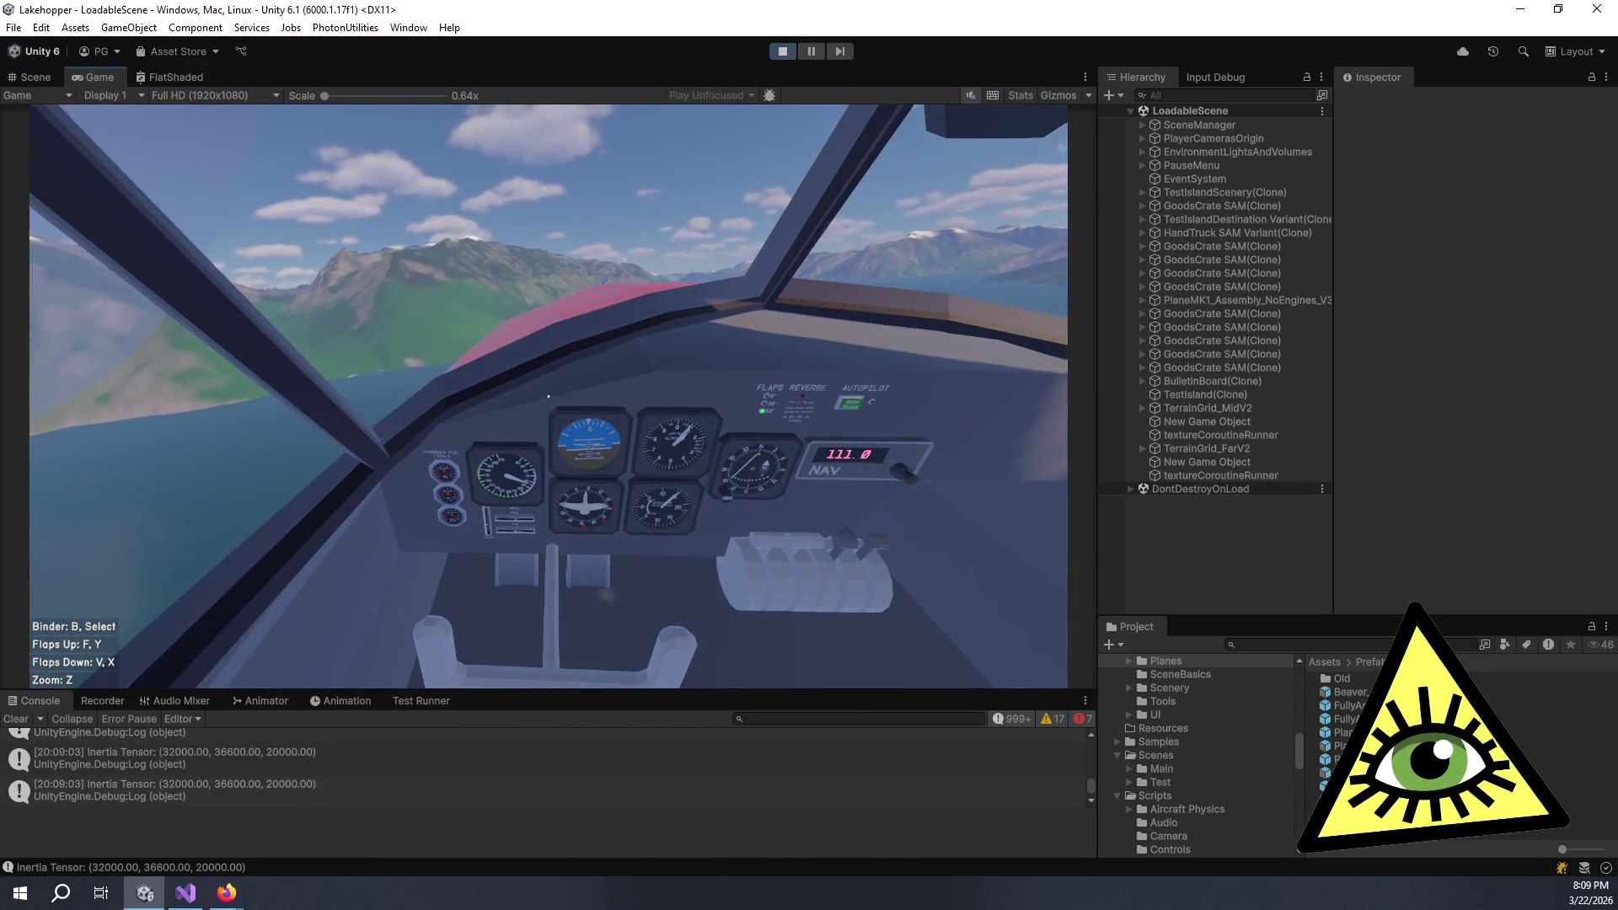
{"action": "key", "text": "z"}
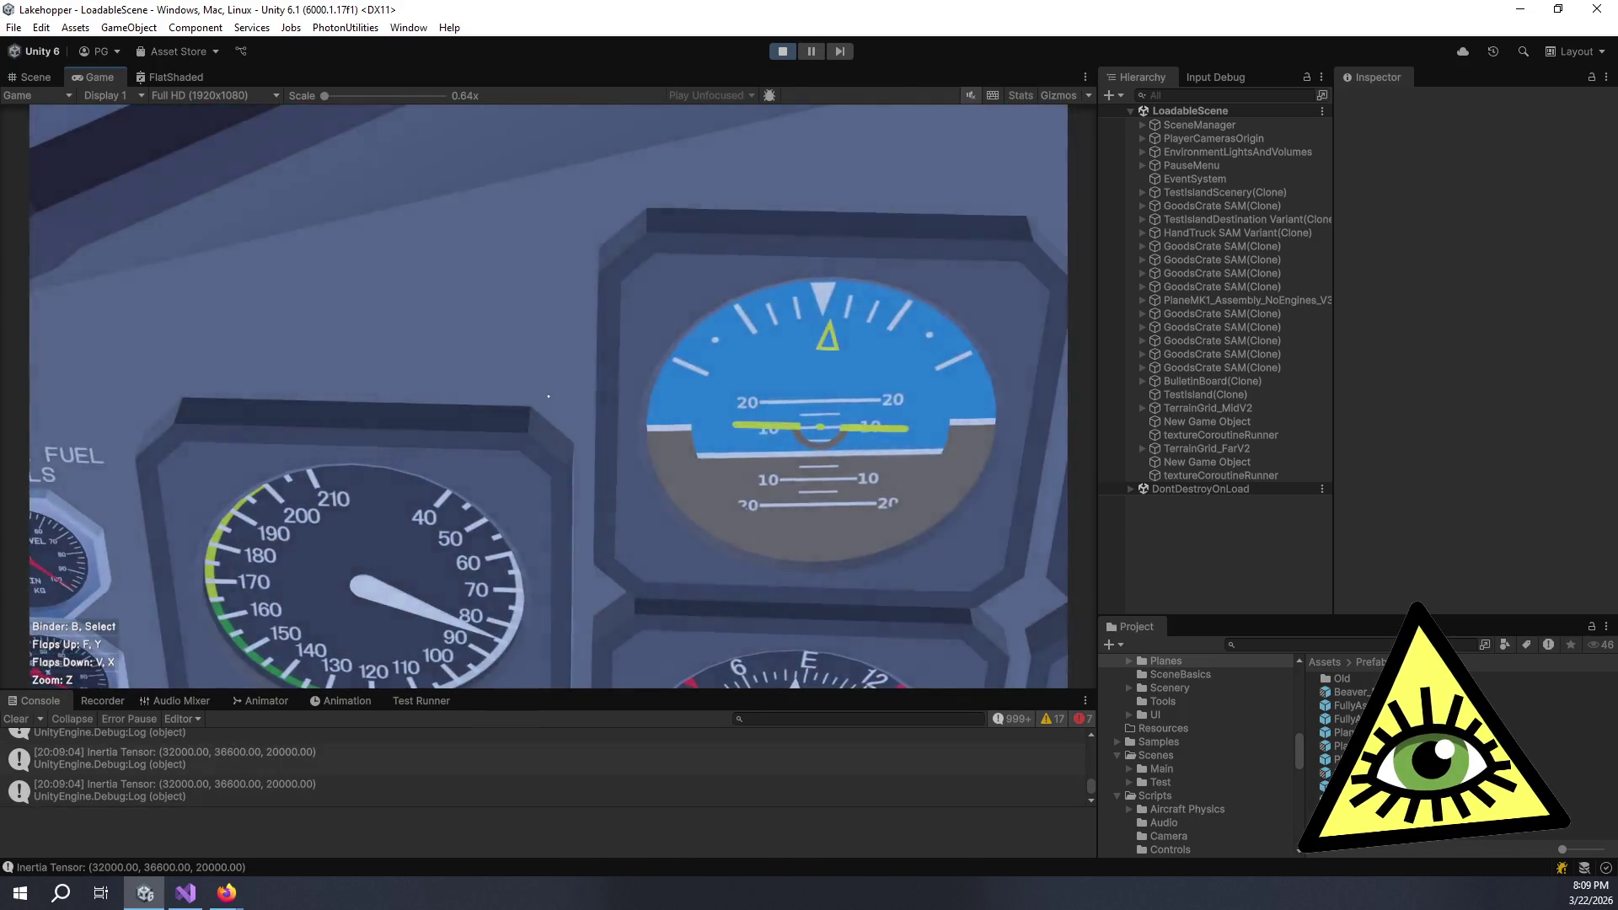
{"action": "key", "text": "z"}
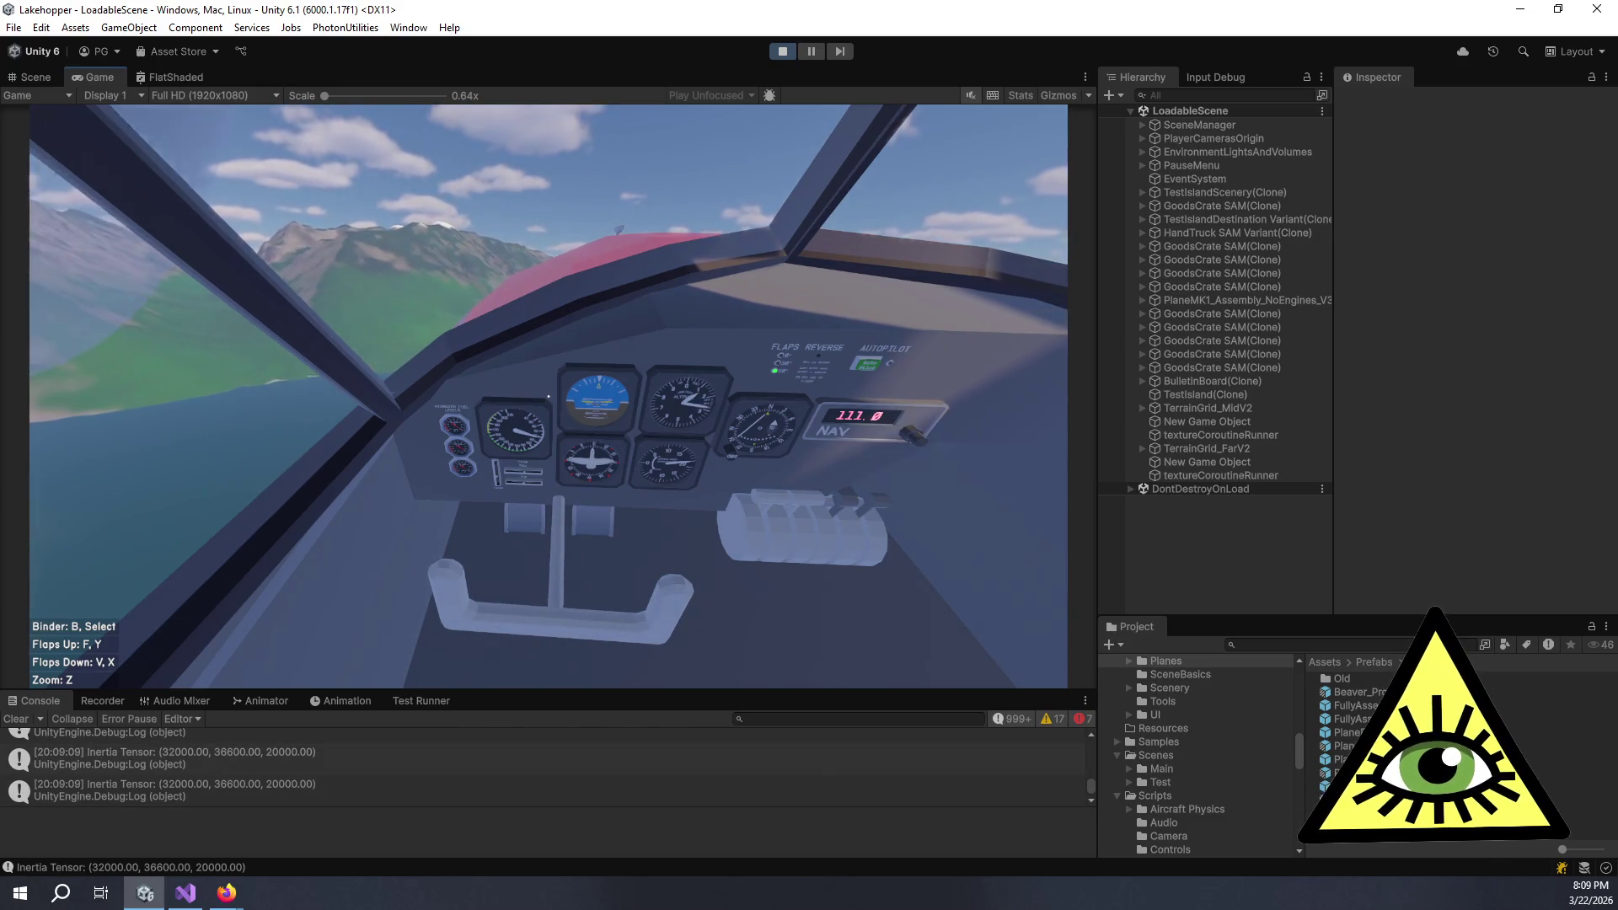
{"action": "key", "text": "z"}
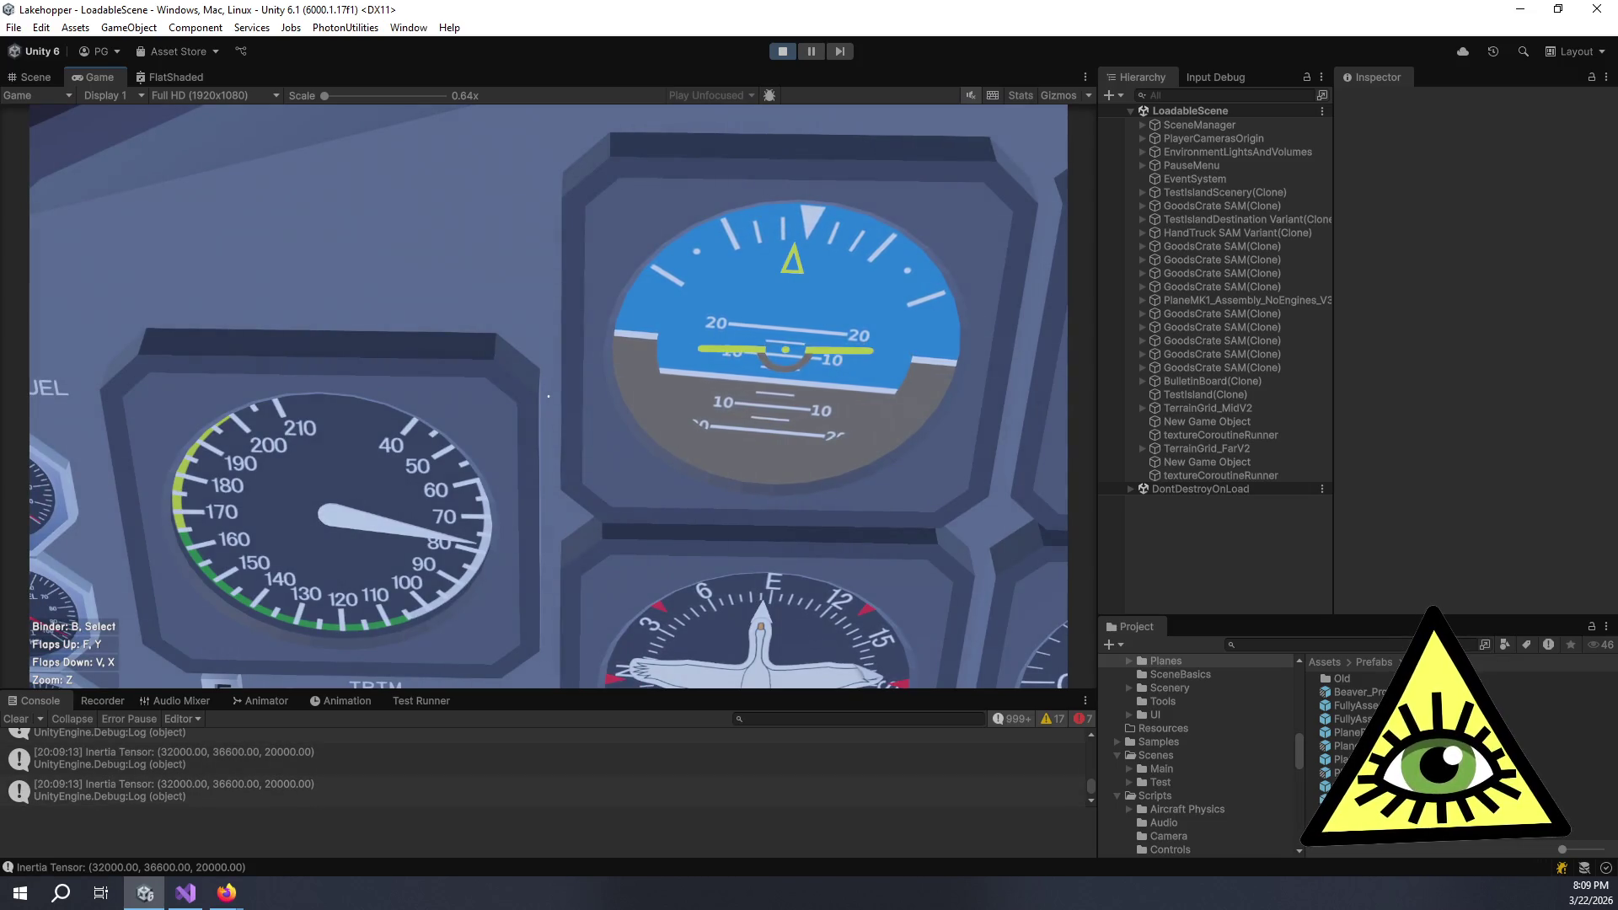
{"action": "key", "text": "z"}
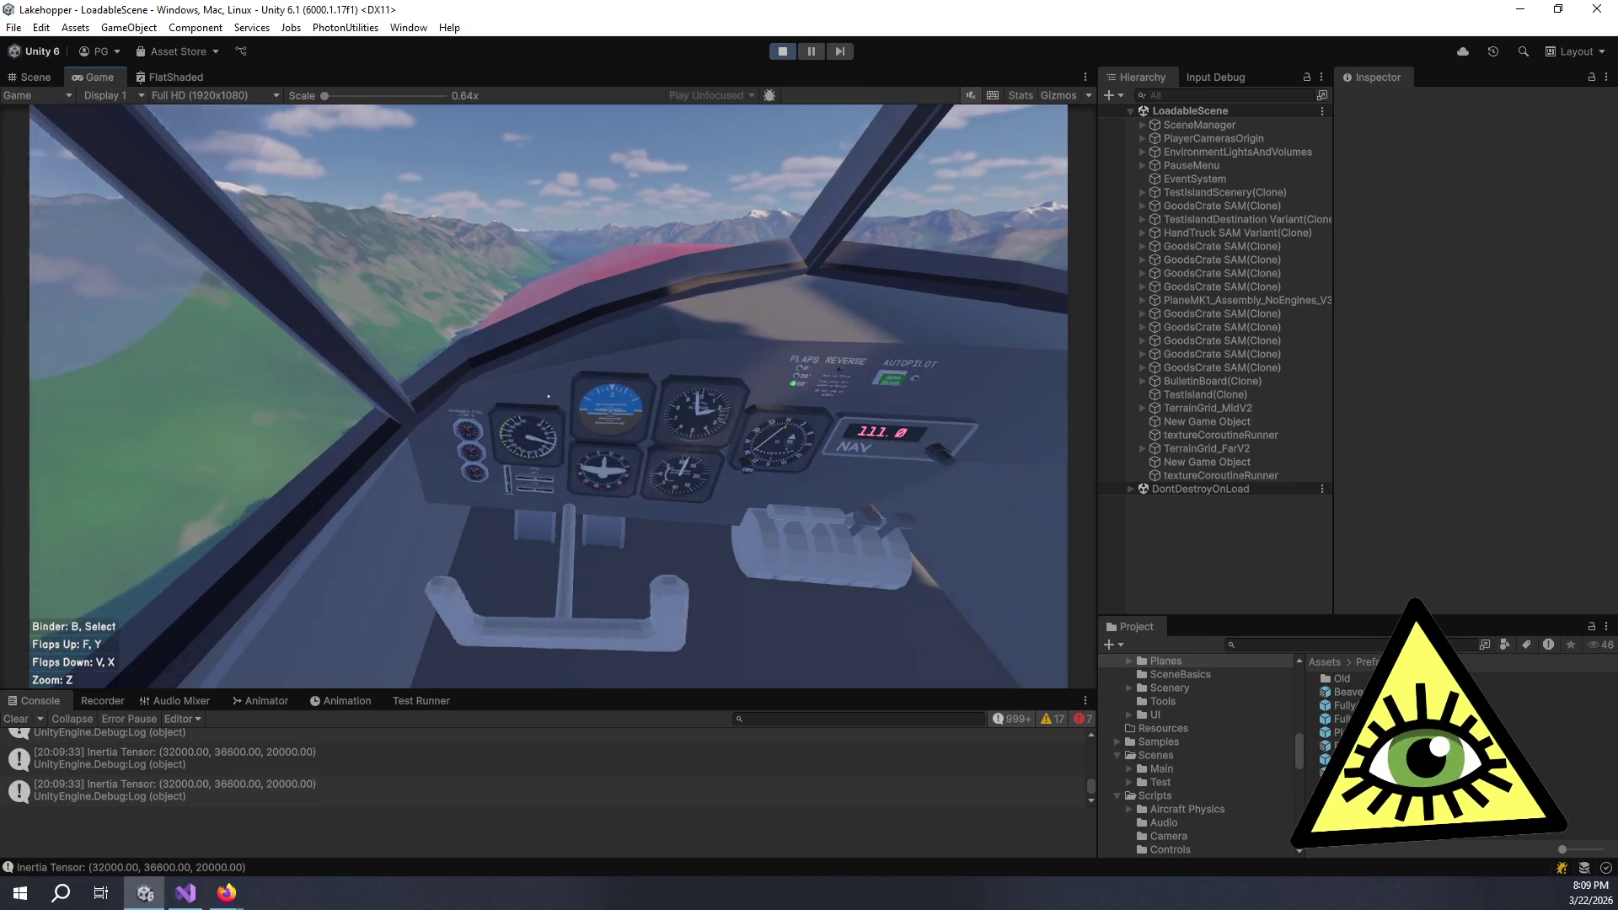
- Toggle Z zoom on the airspeed, attitude, trim and fuel gauges, ending in full cockpit view
{"action": "key", "text": "z"}
{"action": "key", "text": "z"}
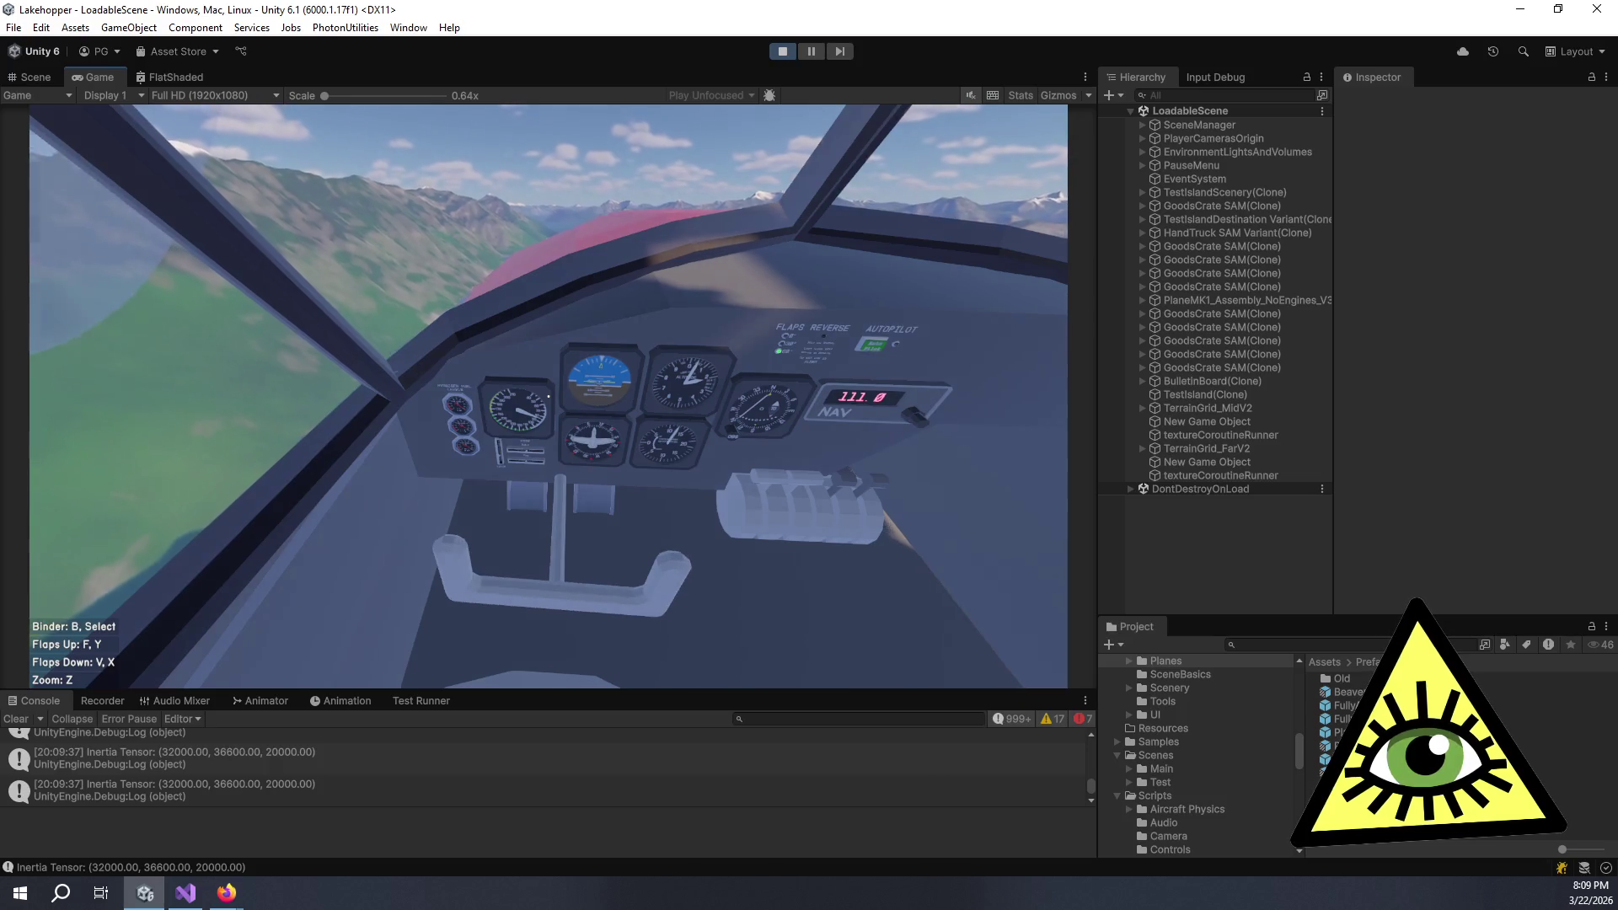
{"action": "key", "text": "z"}
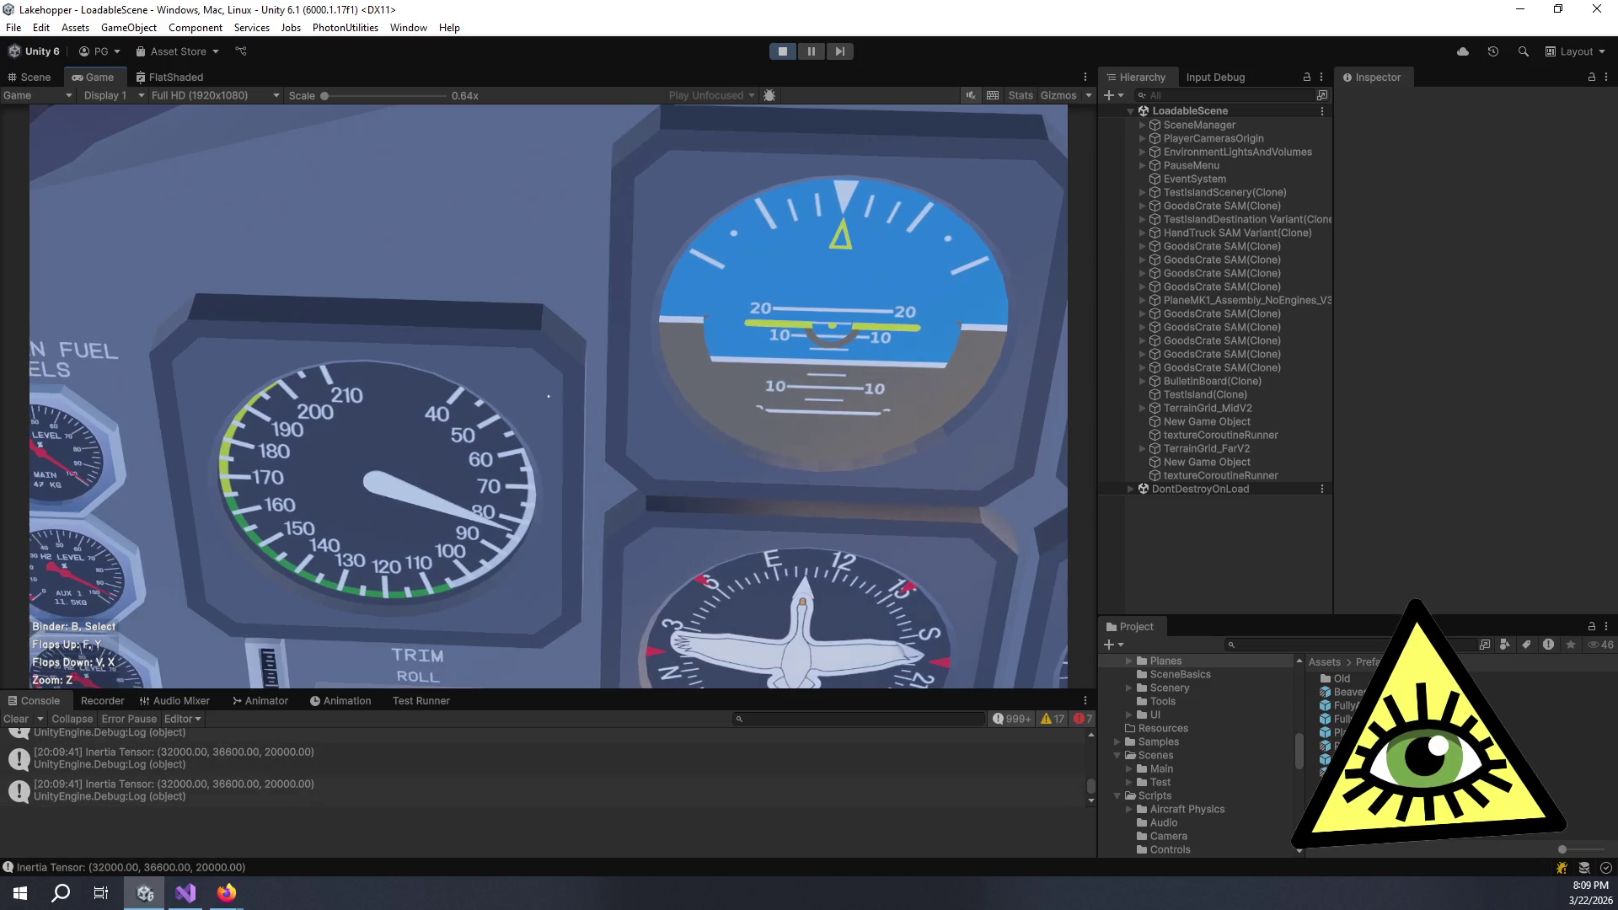
{"action": "key", "text": "z"}
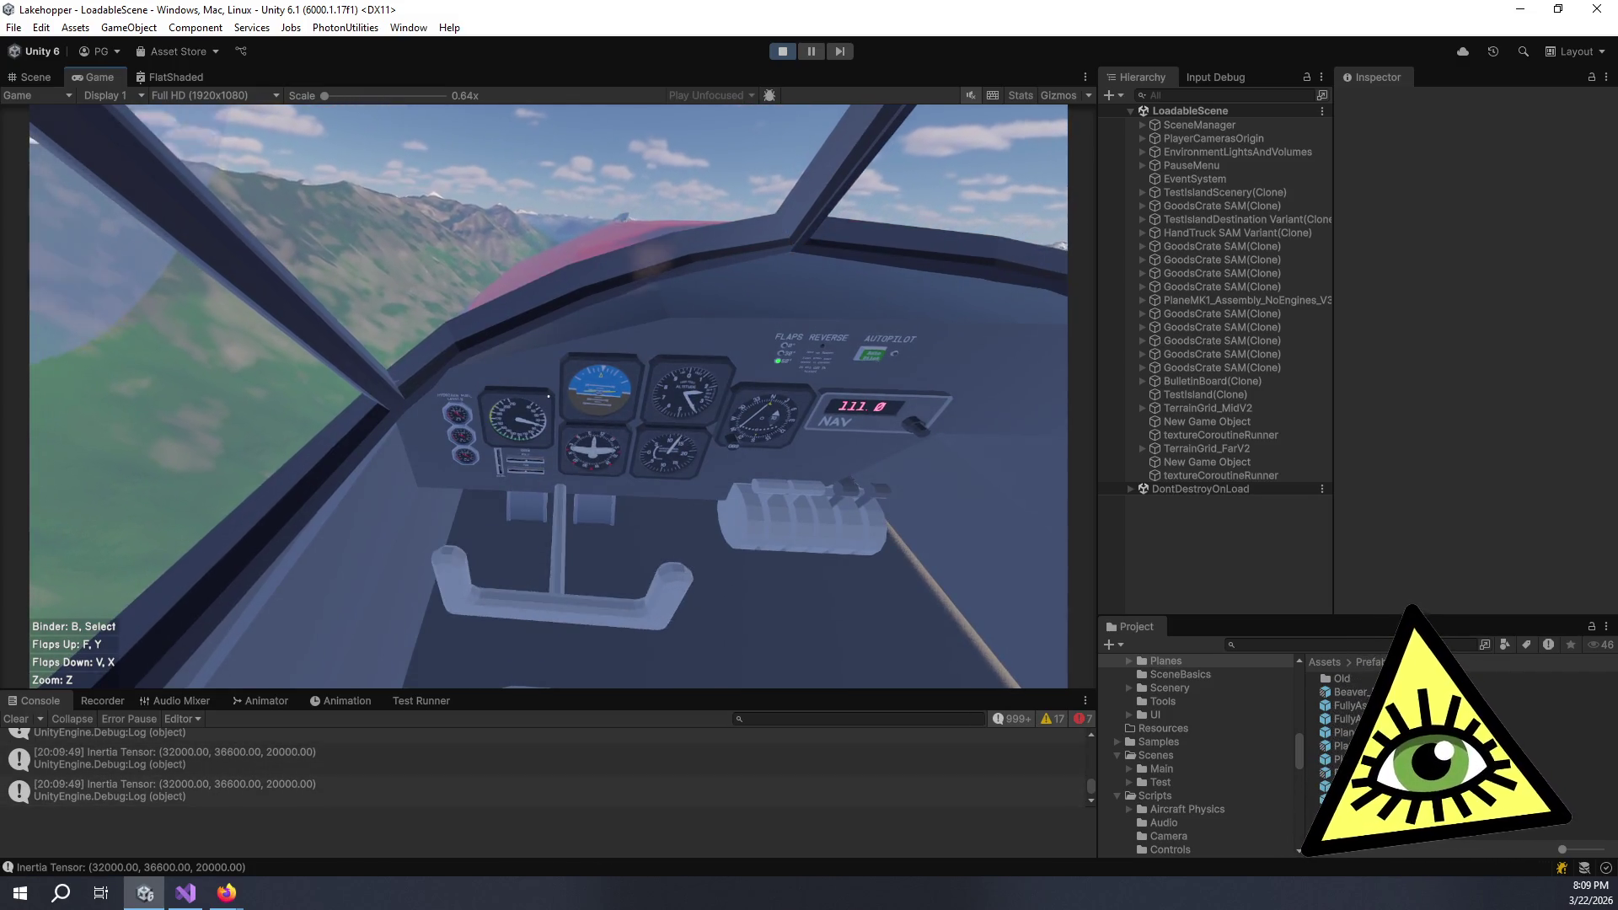
{"action": "key", "text": "z"}
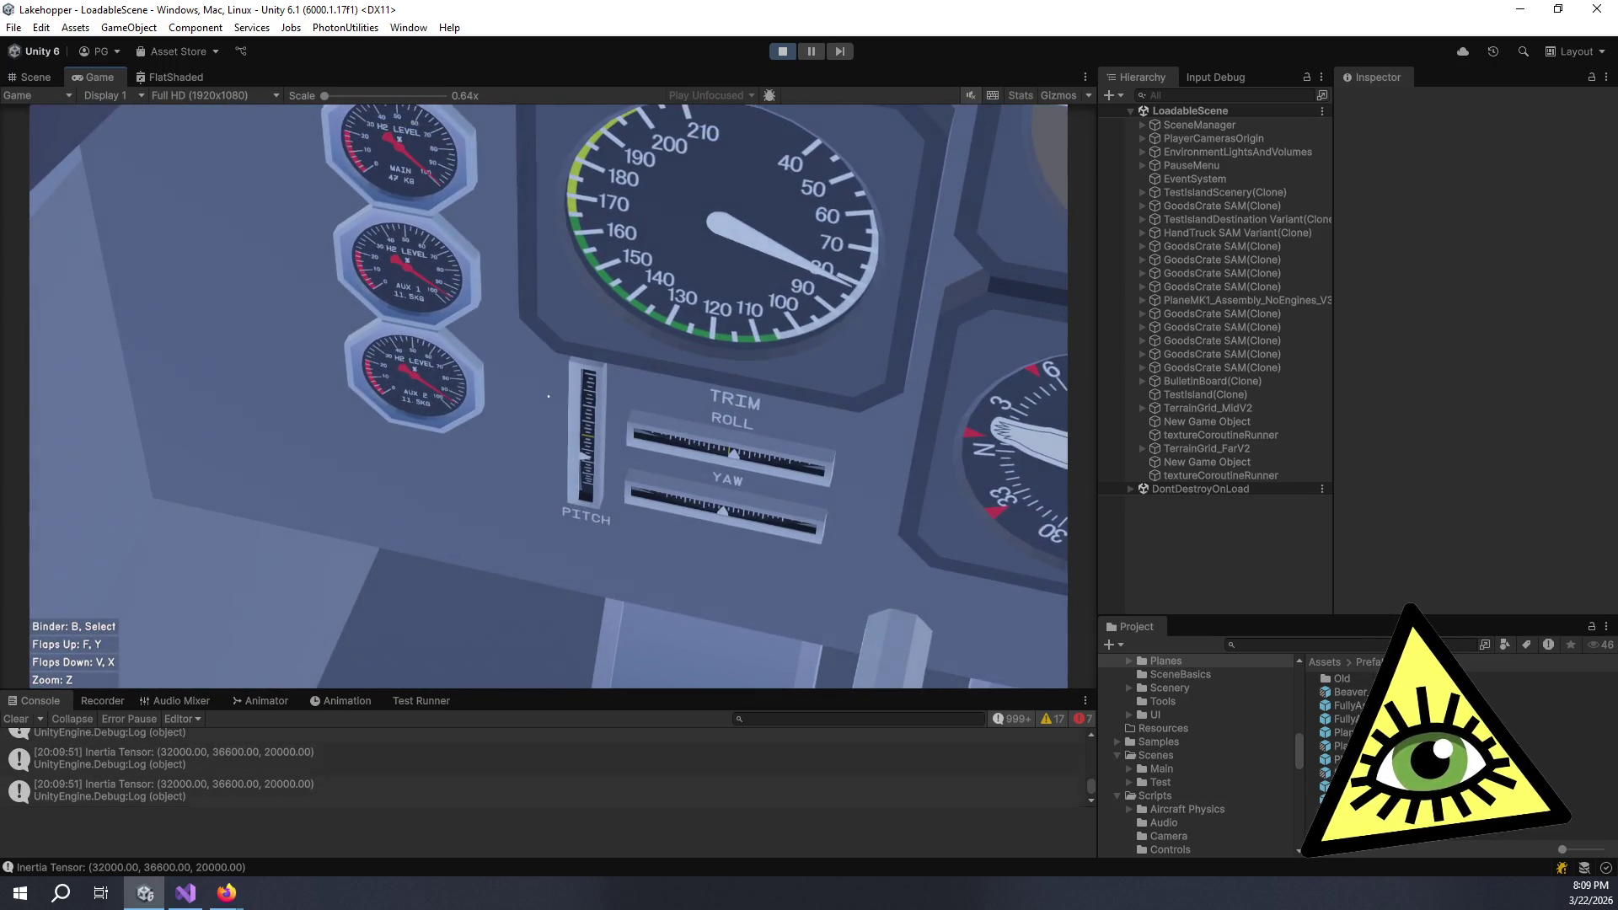
{"action": "key", "text": "z"}
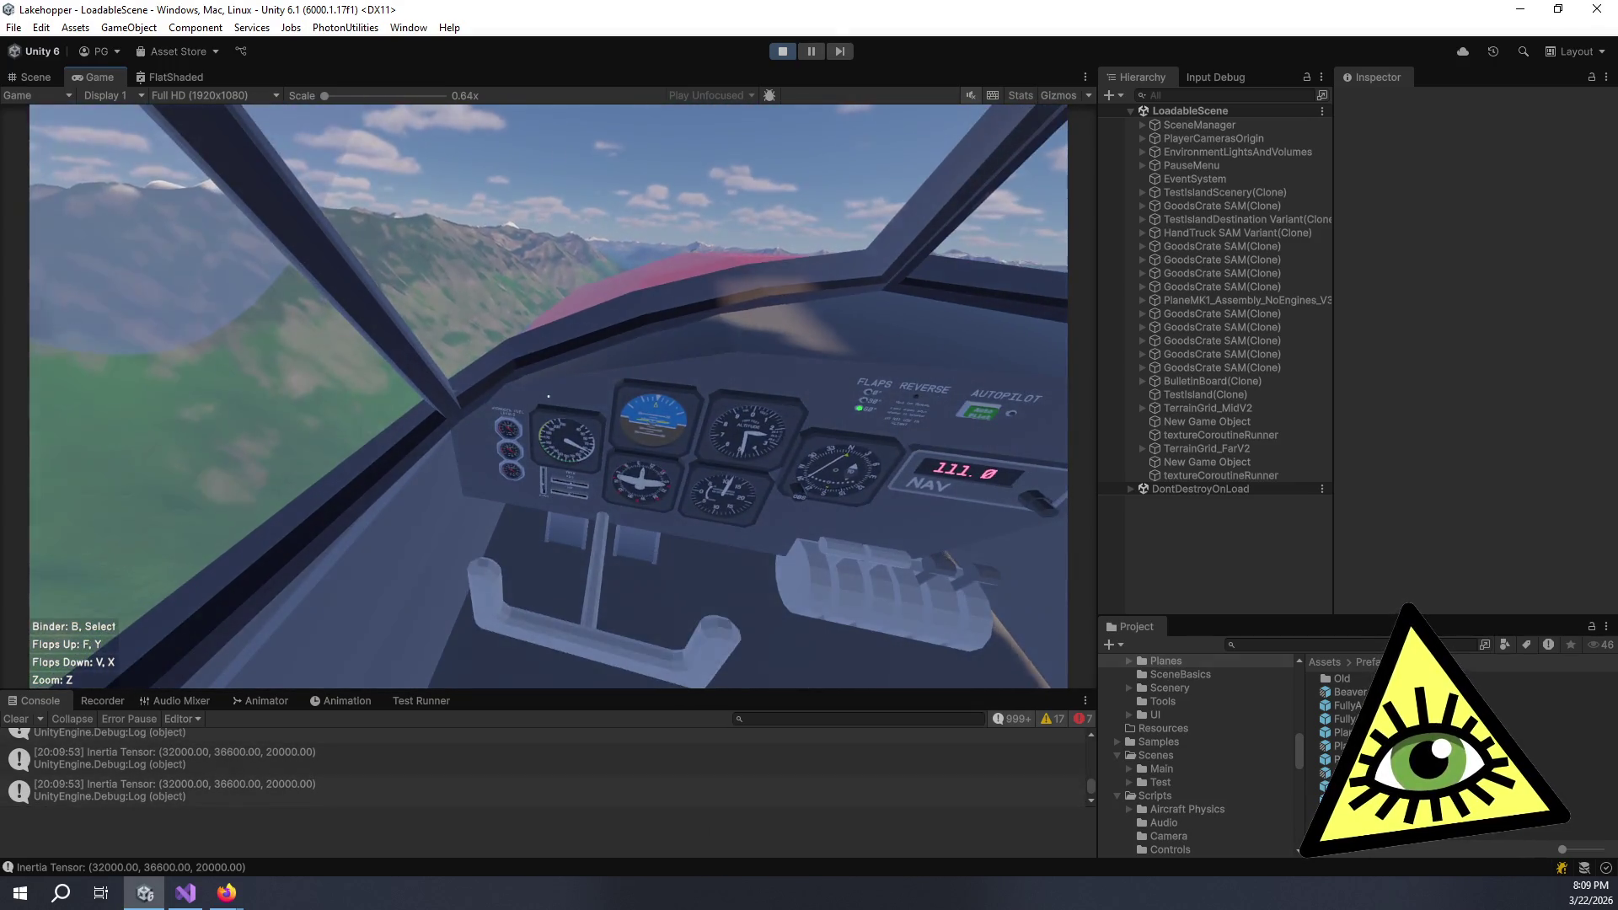
{"action": "key", "text": "z"}
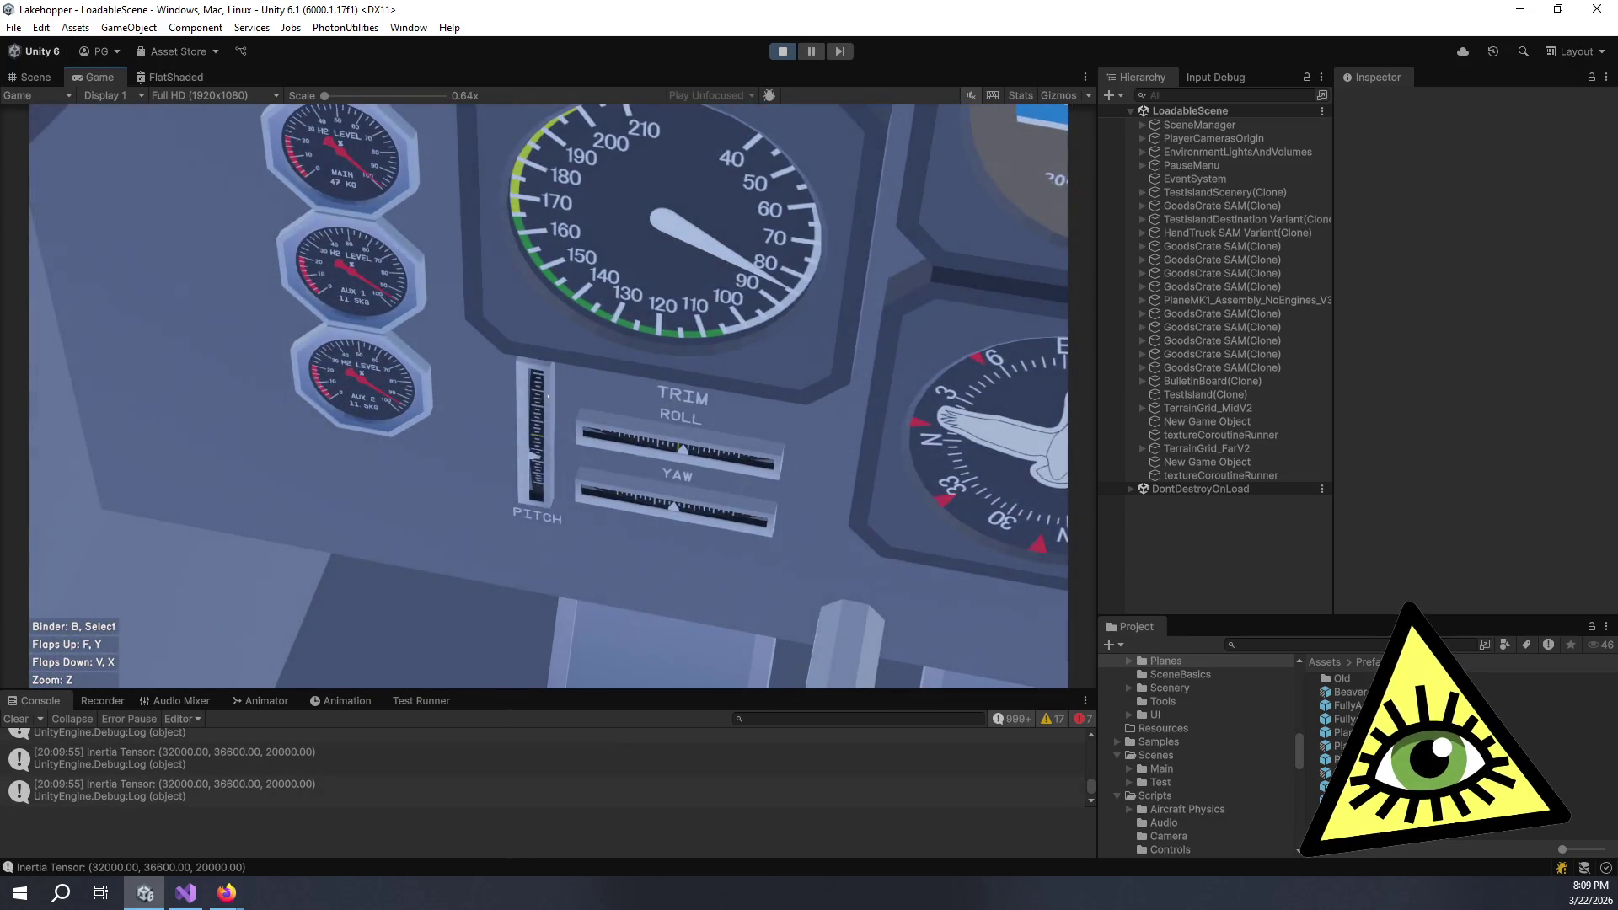
{"action": "key", "text": "z"}
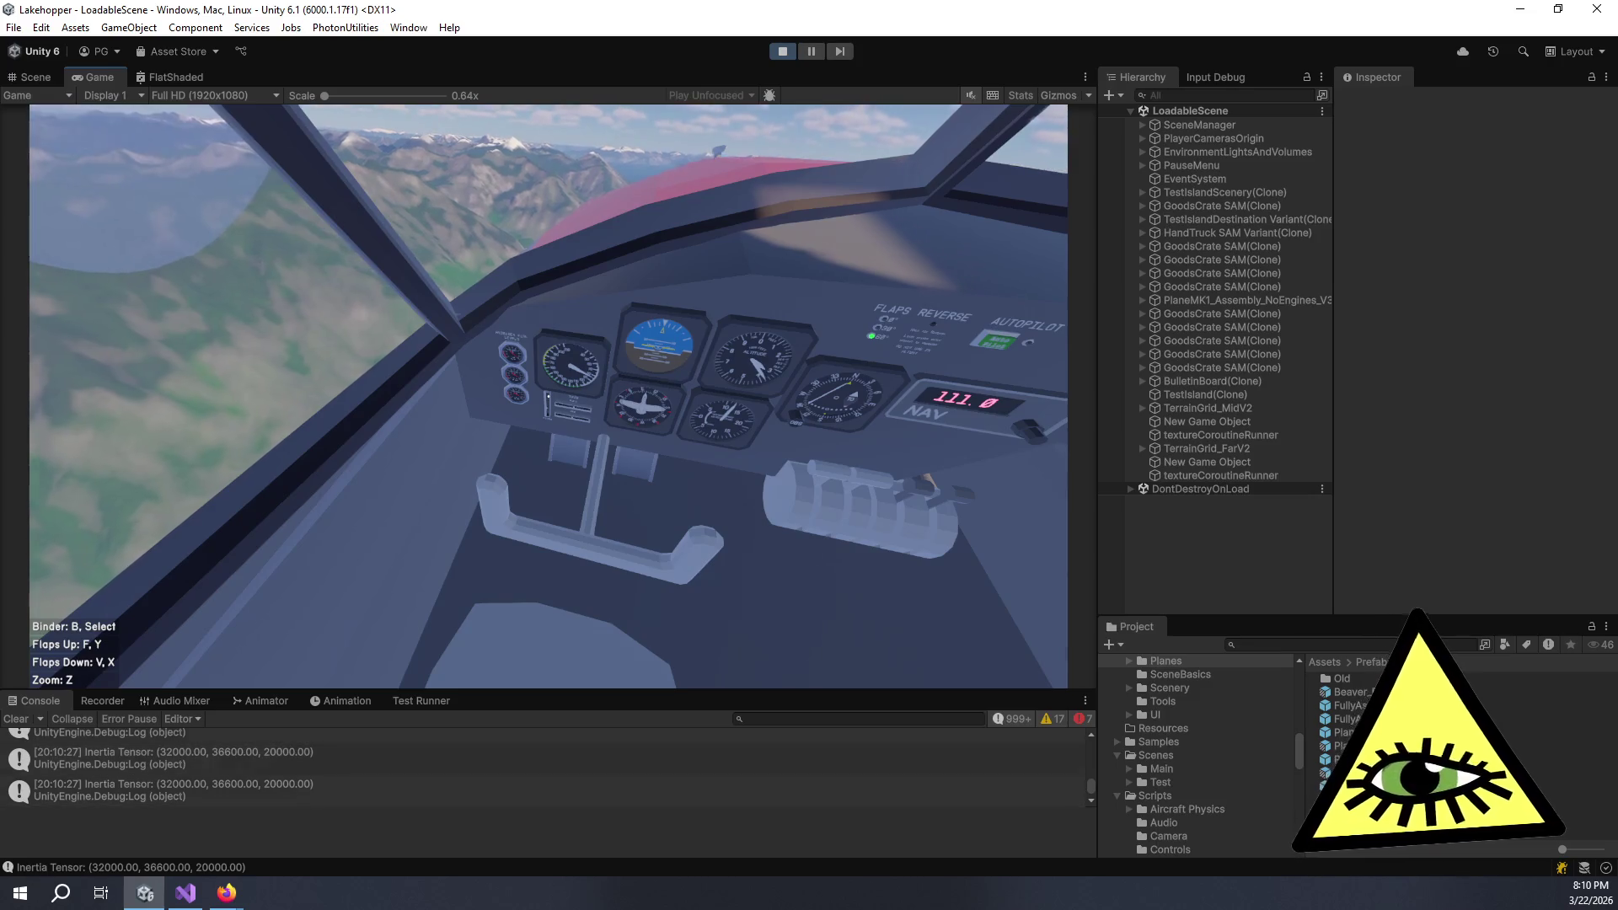
- Stop the playtest with Ctrl+P and switch to the Lakehopper Trello board in Firefox
{"action": "key", "text": "ctrl+p"}
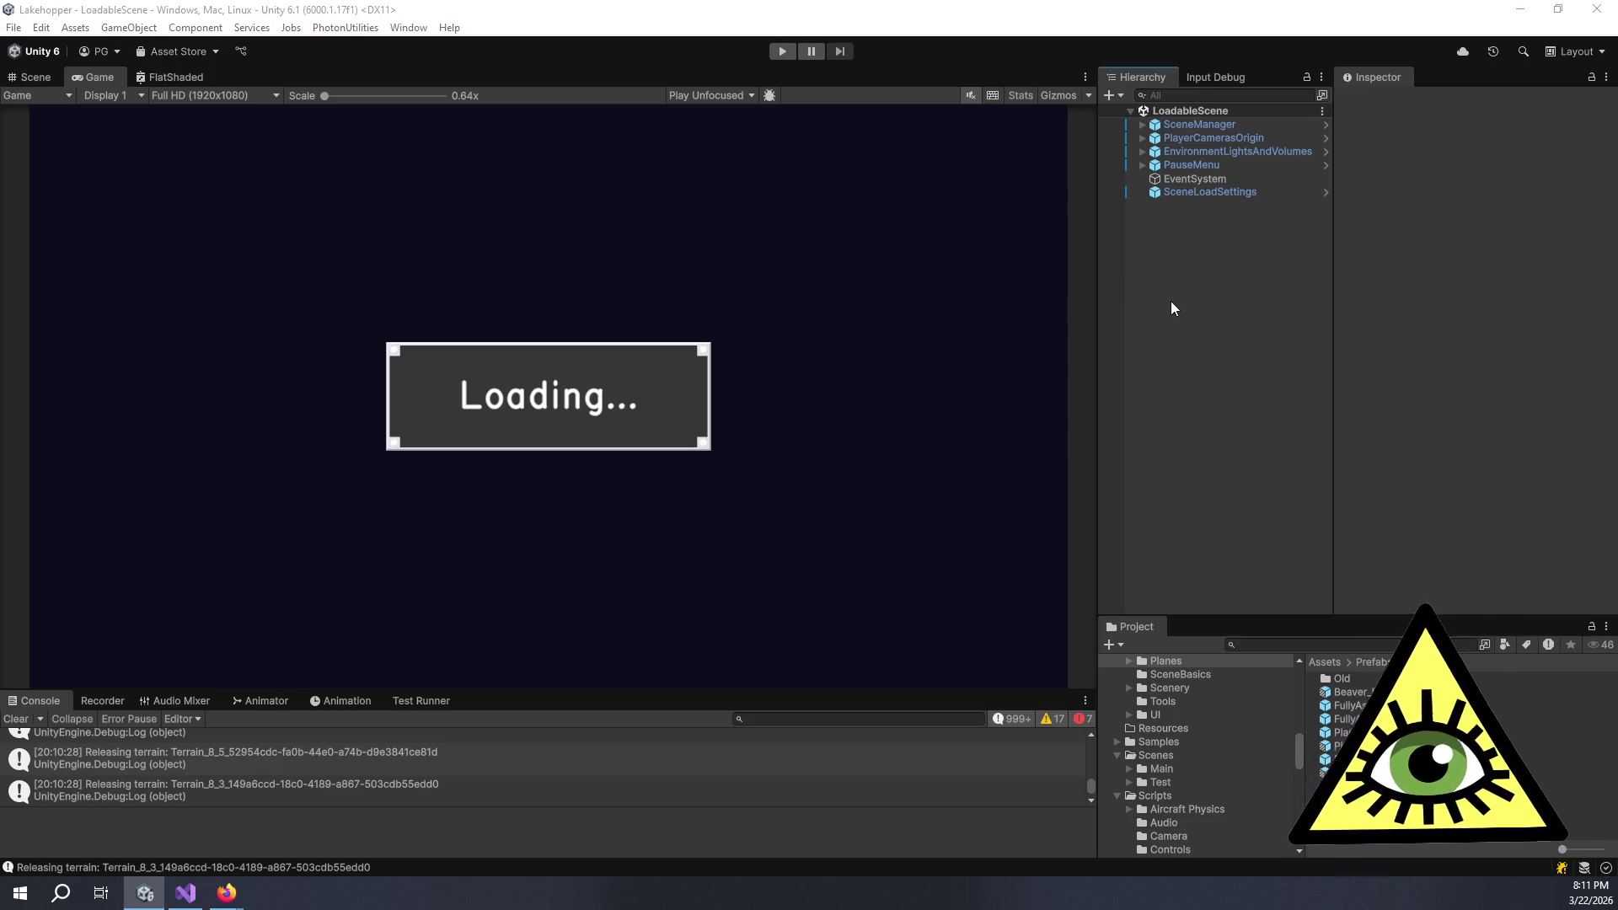
{"action": "key", "text": "alt+Tab"}
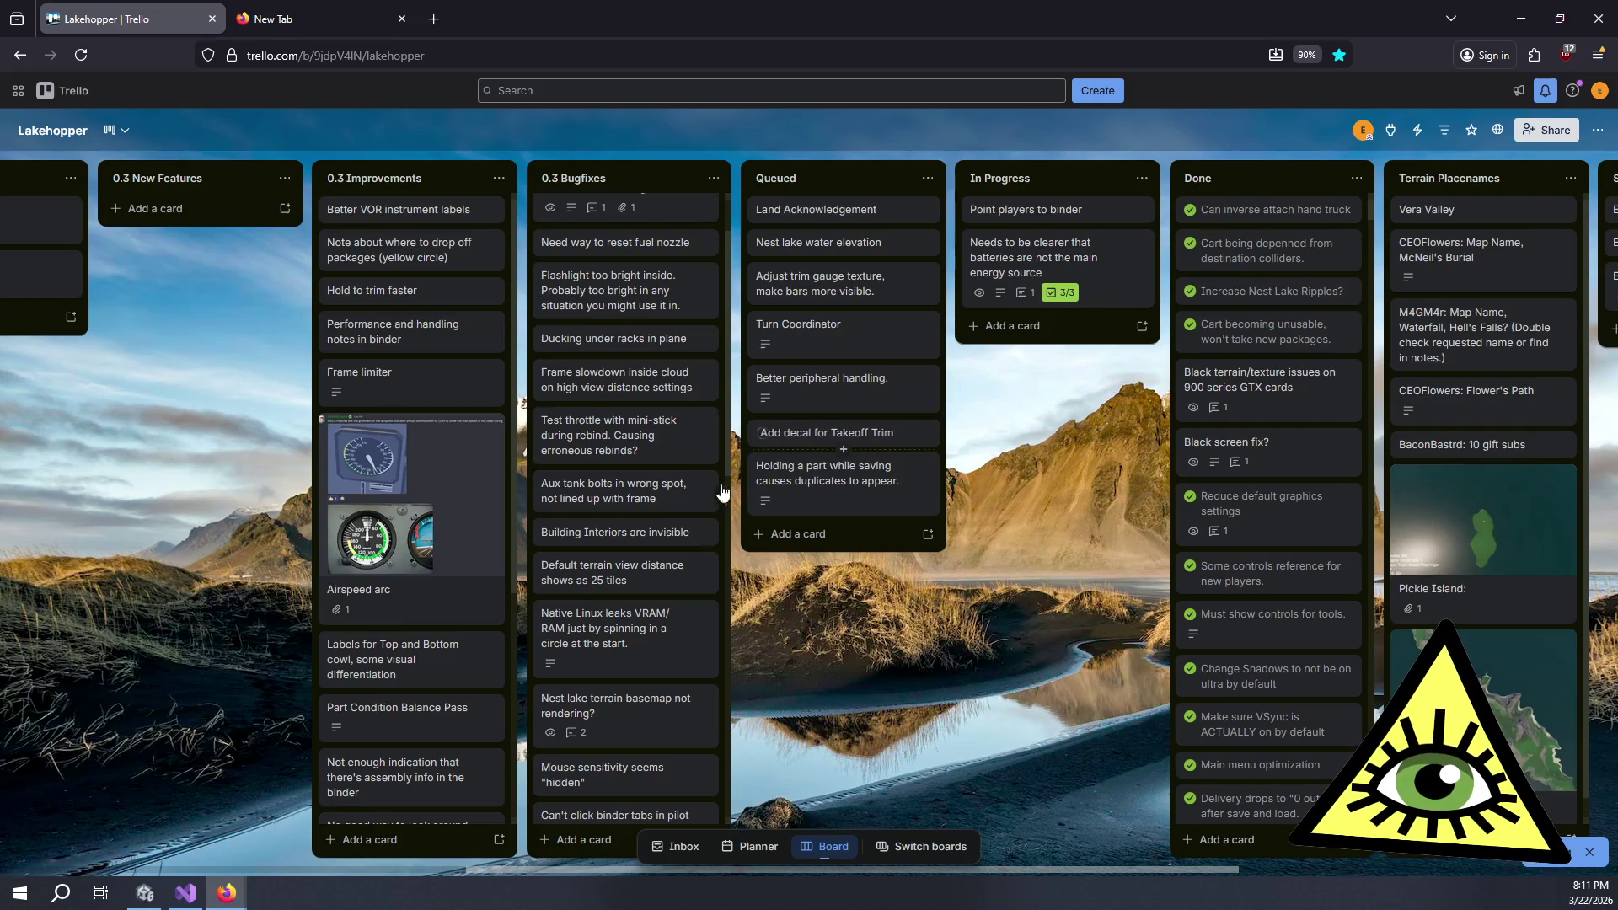
{"action": "scroll", "coordinate": [675, 561], "scroll_direction": "down", "scroll_amount": 2}
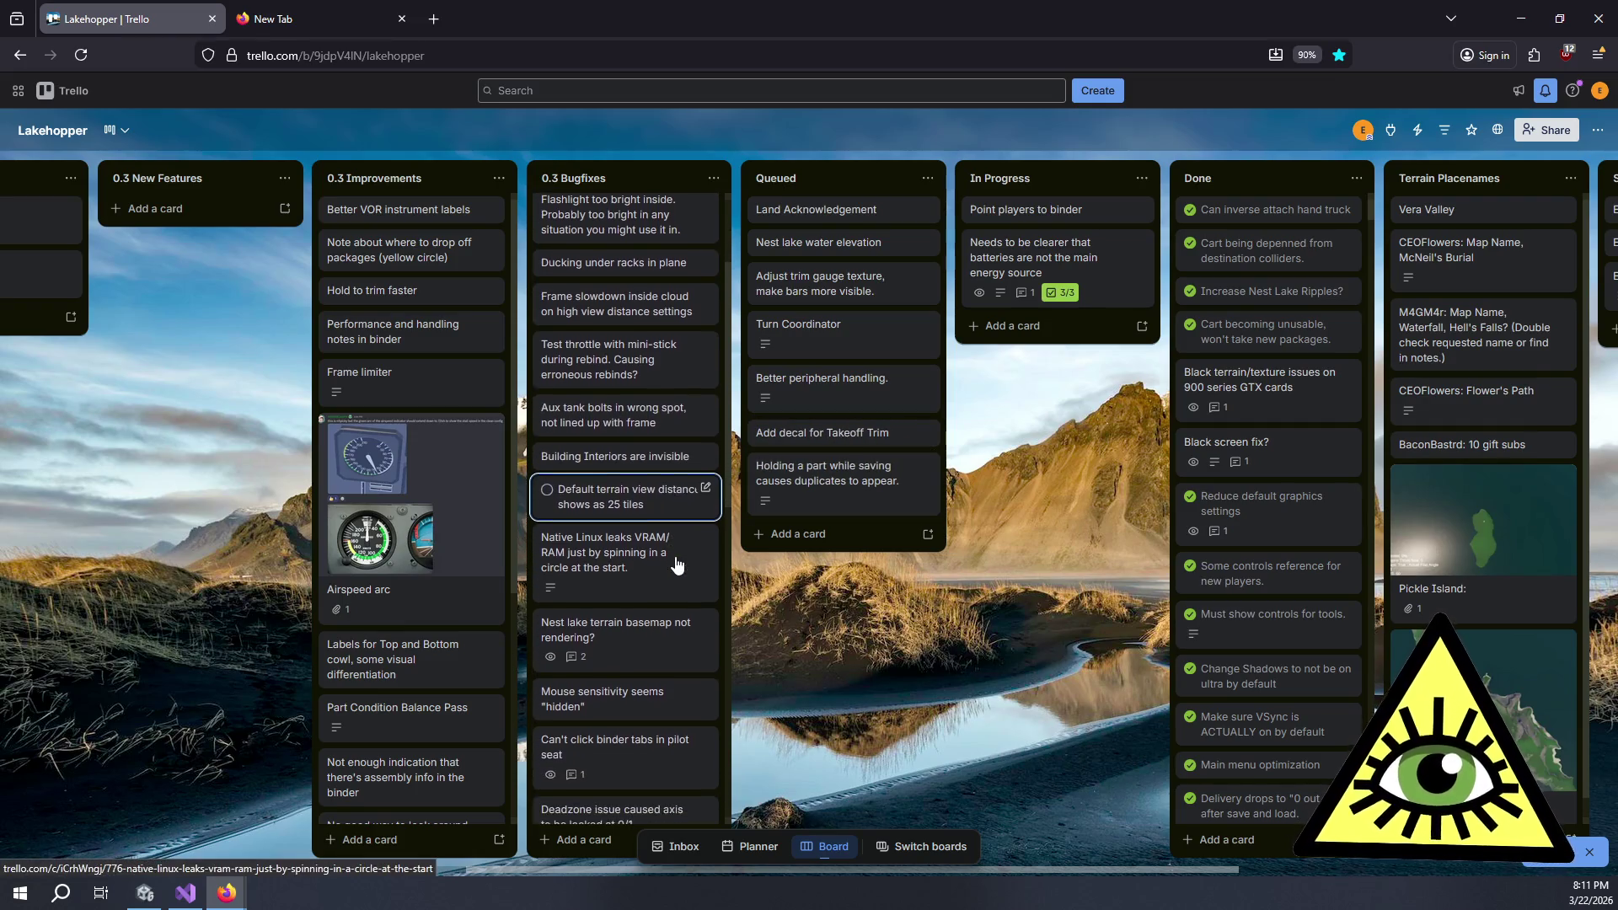
{"action": "scroll", "coordinate": [681, 562], "scroll_direction": "down", "scroll_amount": 4}
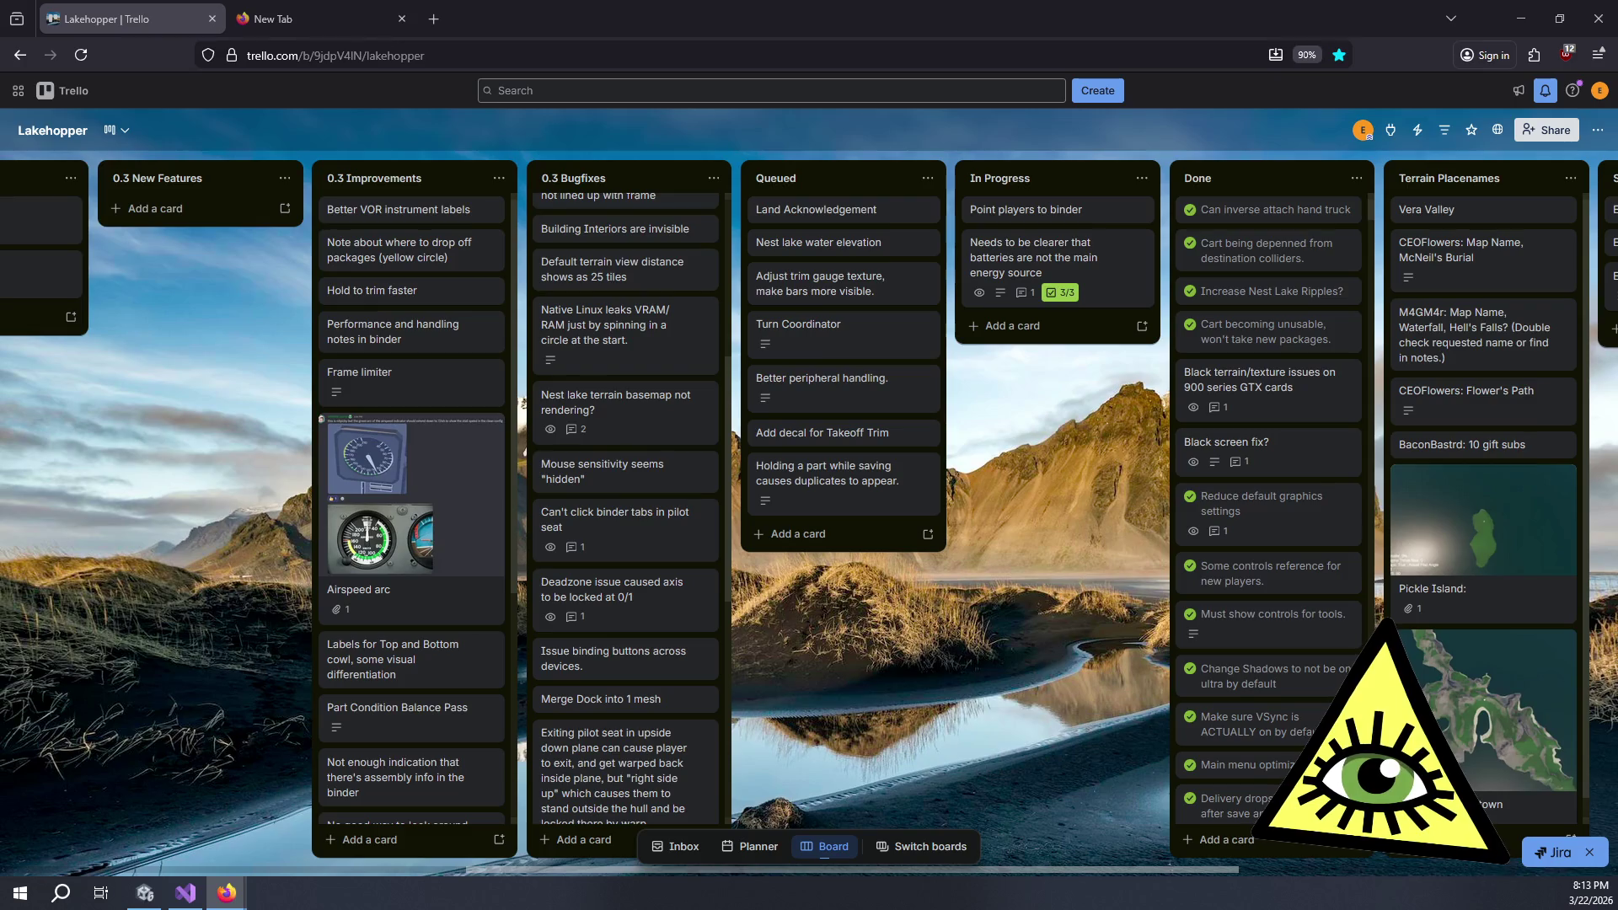
- Return to the Unity editor and start a new Play mode run of LoadableScene
{"action": "key", "text": "alt+Tab"}
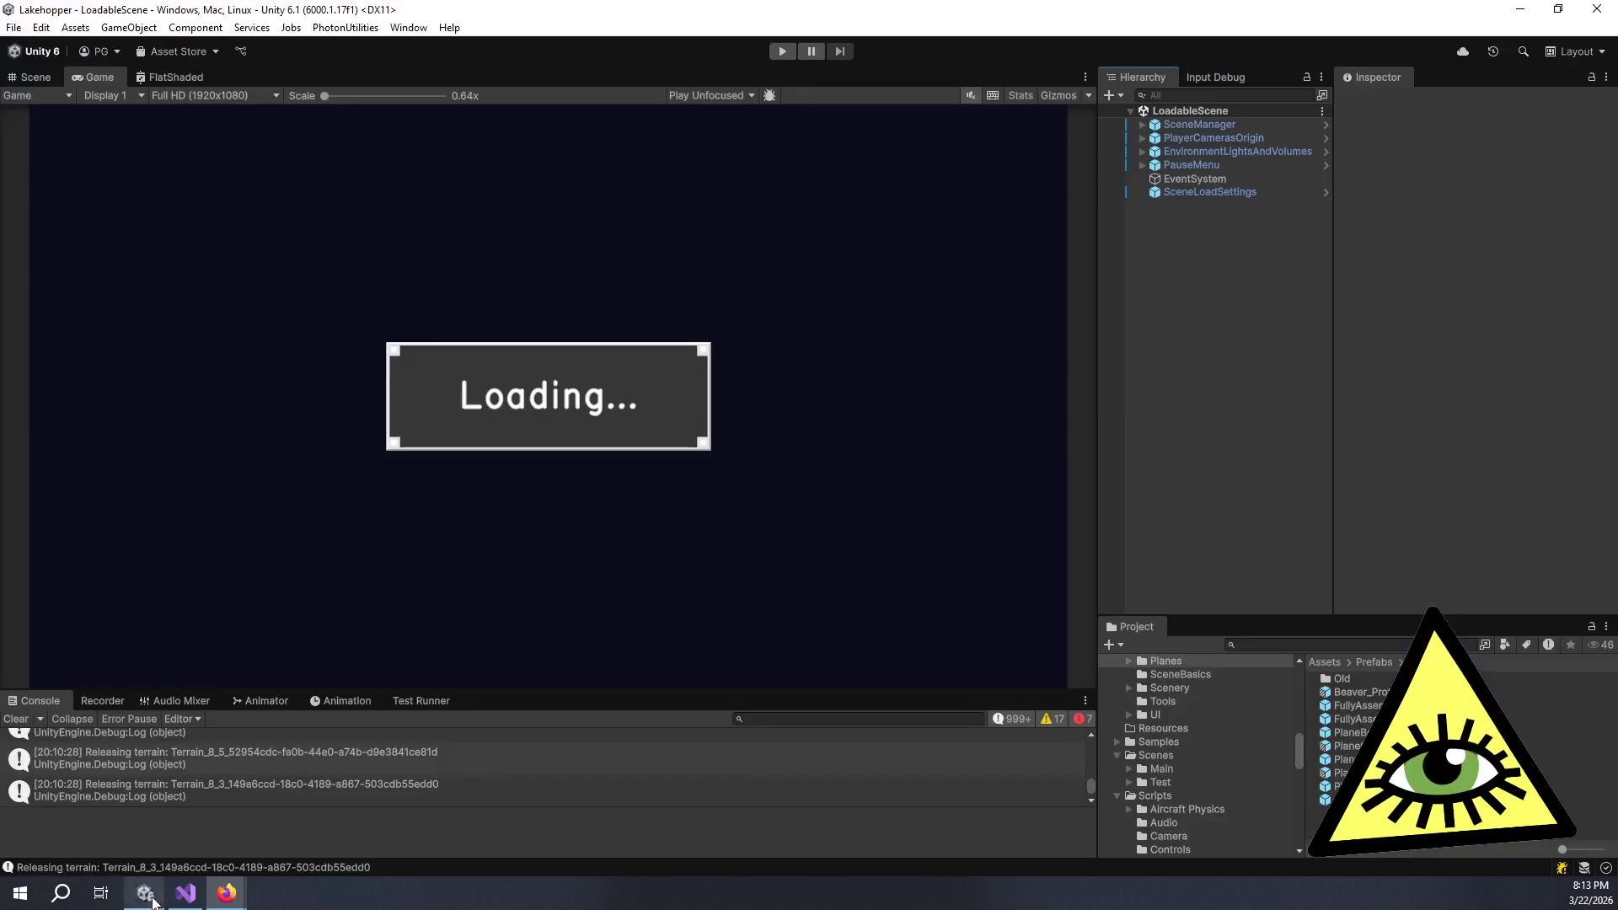
{"action": "left_click", "coordinate": [782, 51]}
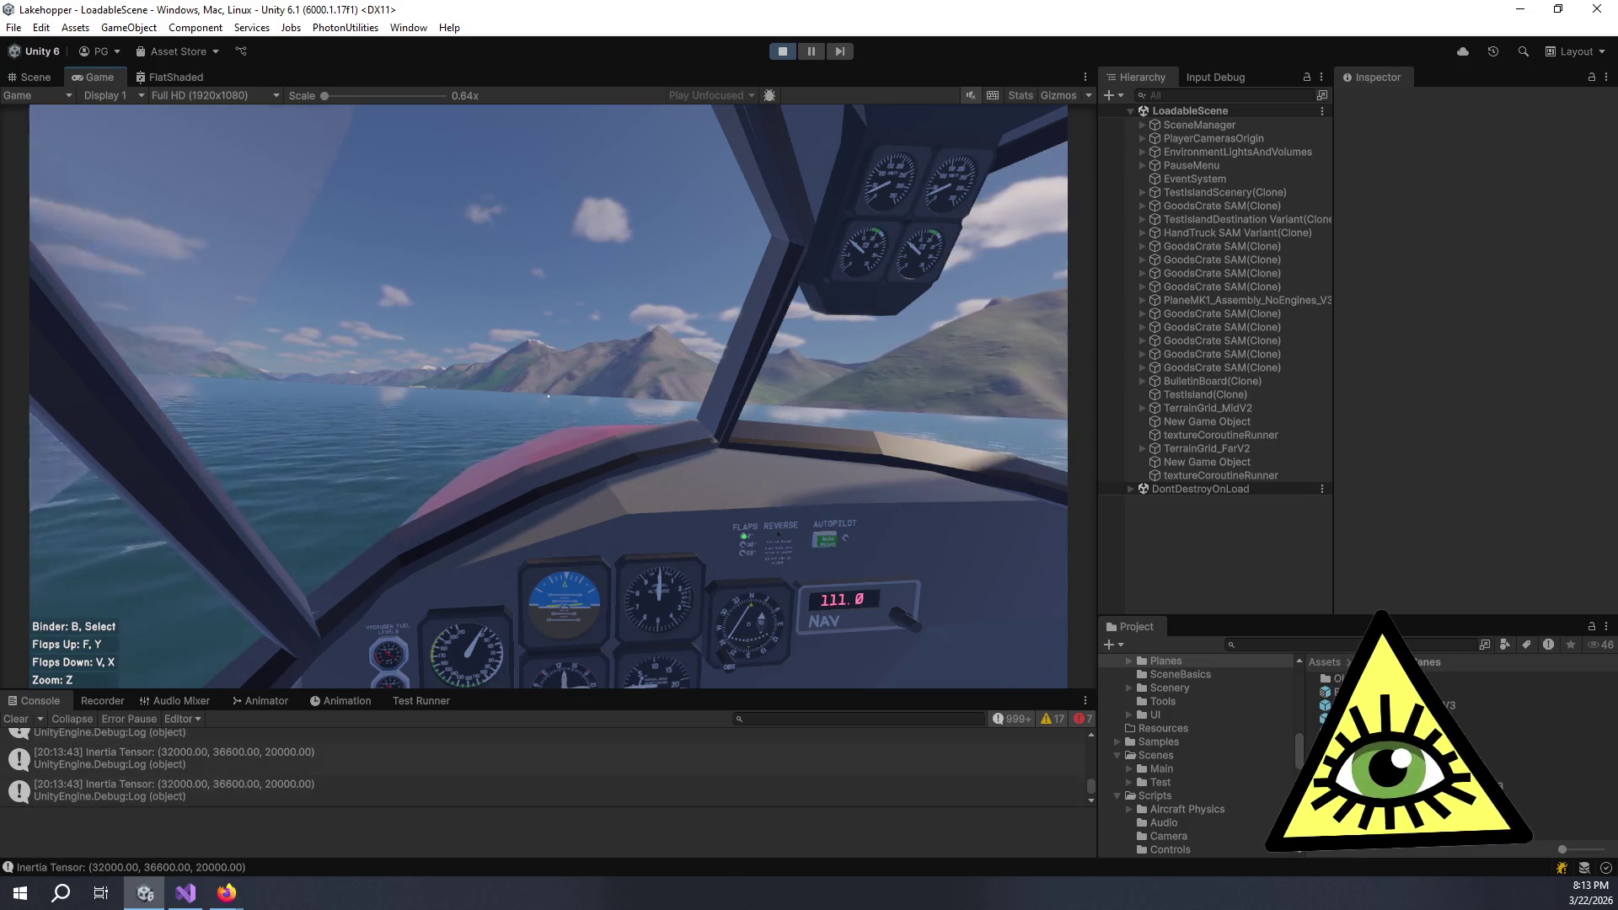
- Zoom in and out on the cockpit gauges, then bring up the Debug Functions spawn menu
{"action": "key", "text": "z"}
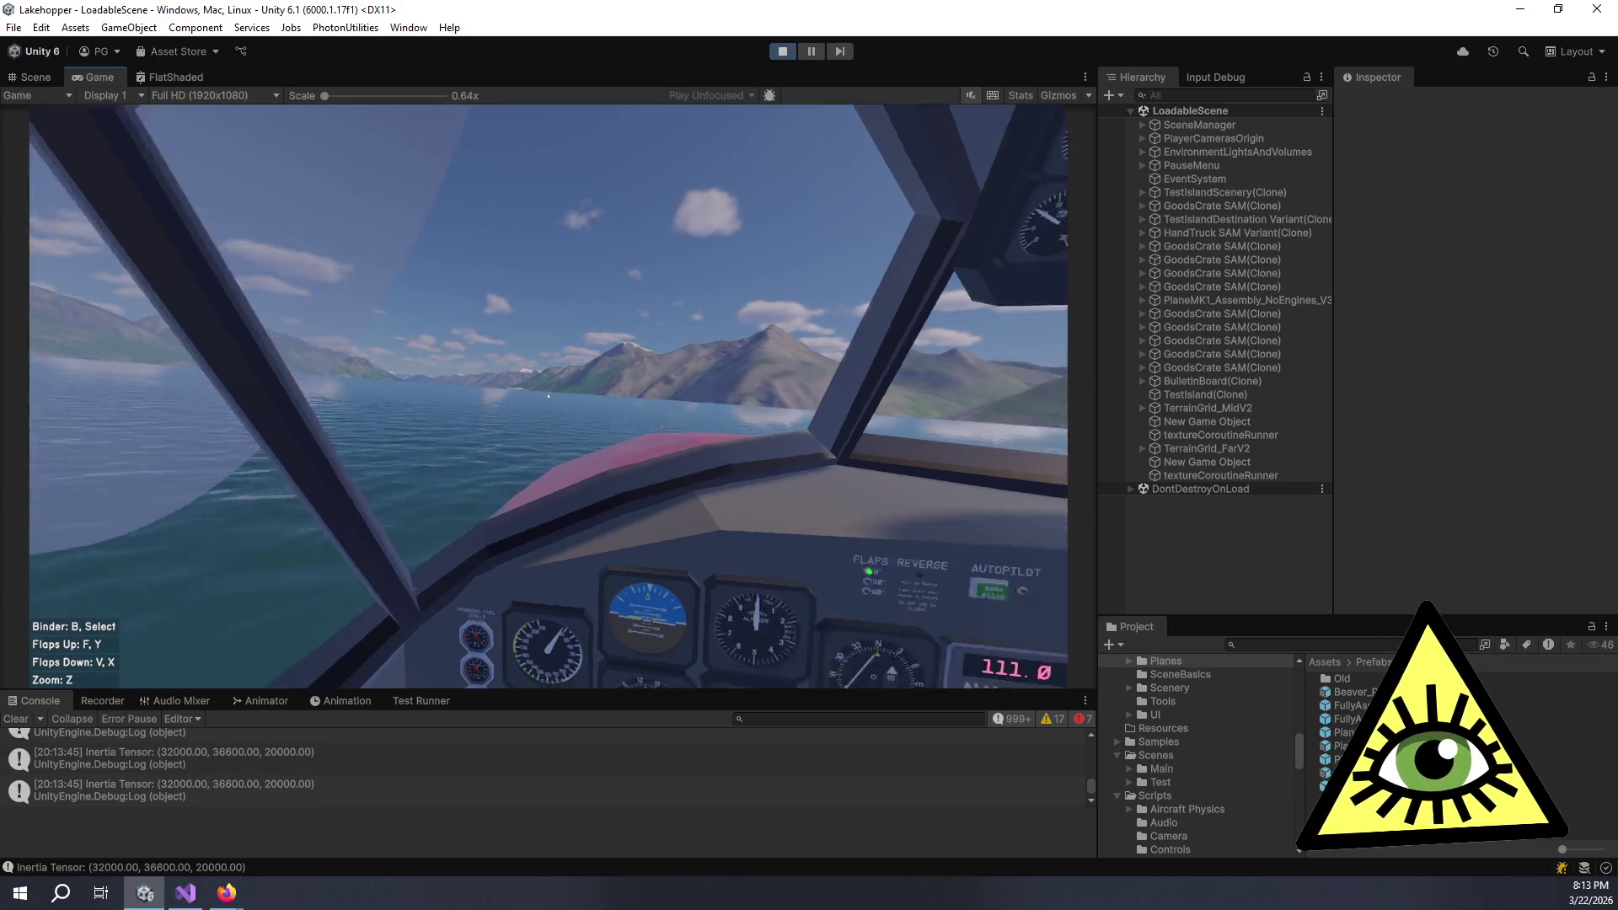
{"action": "key", "text": "z"}
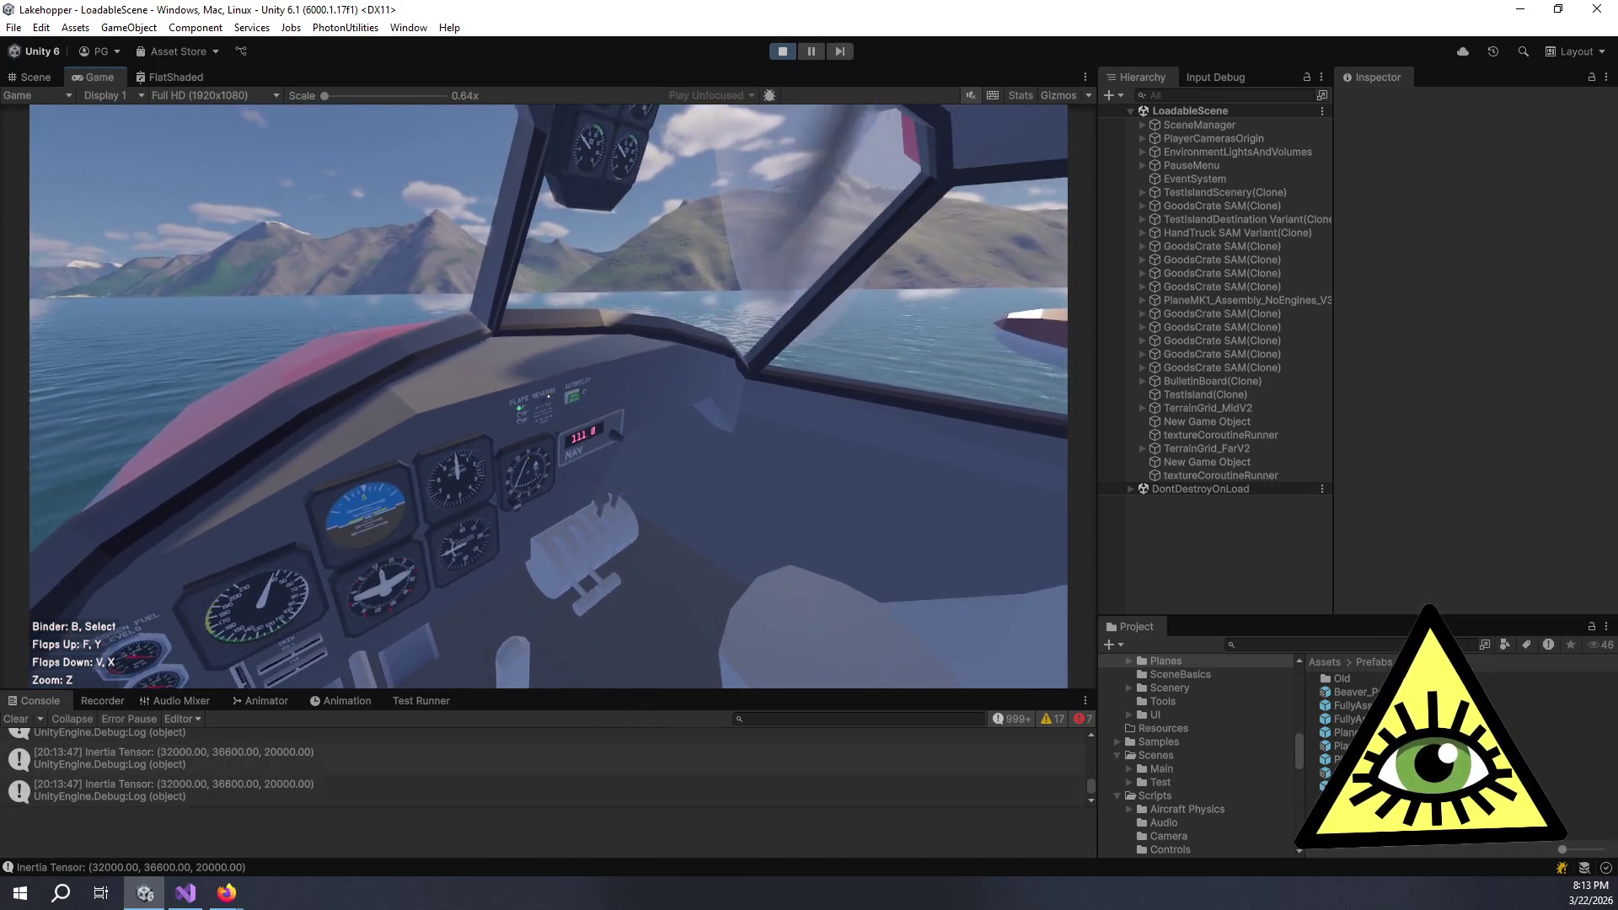
{"action": "key", "text": "grave"}
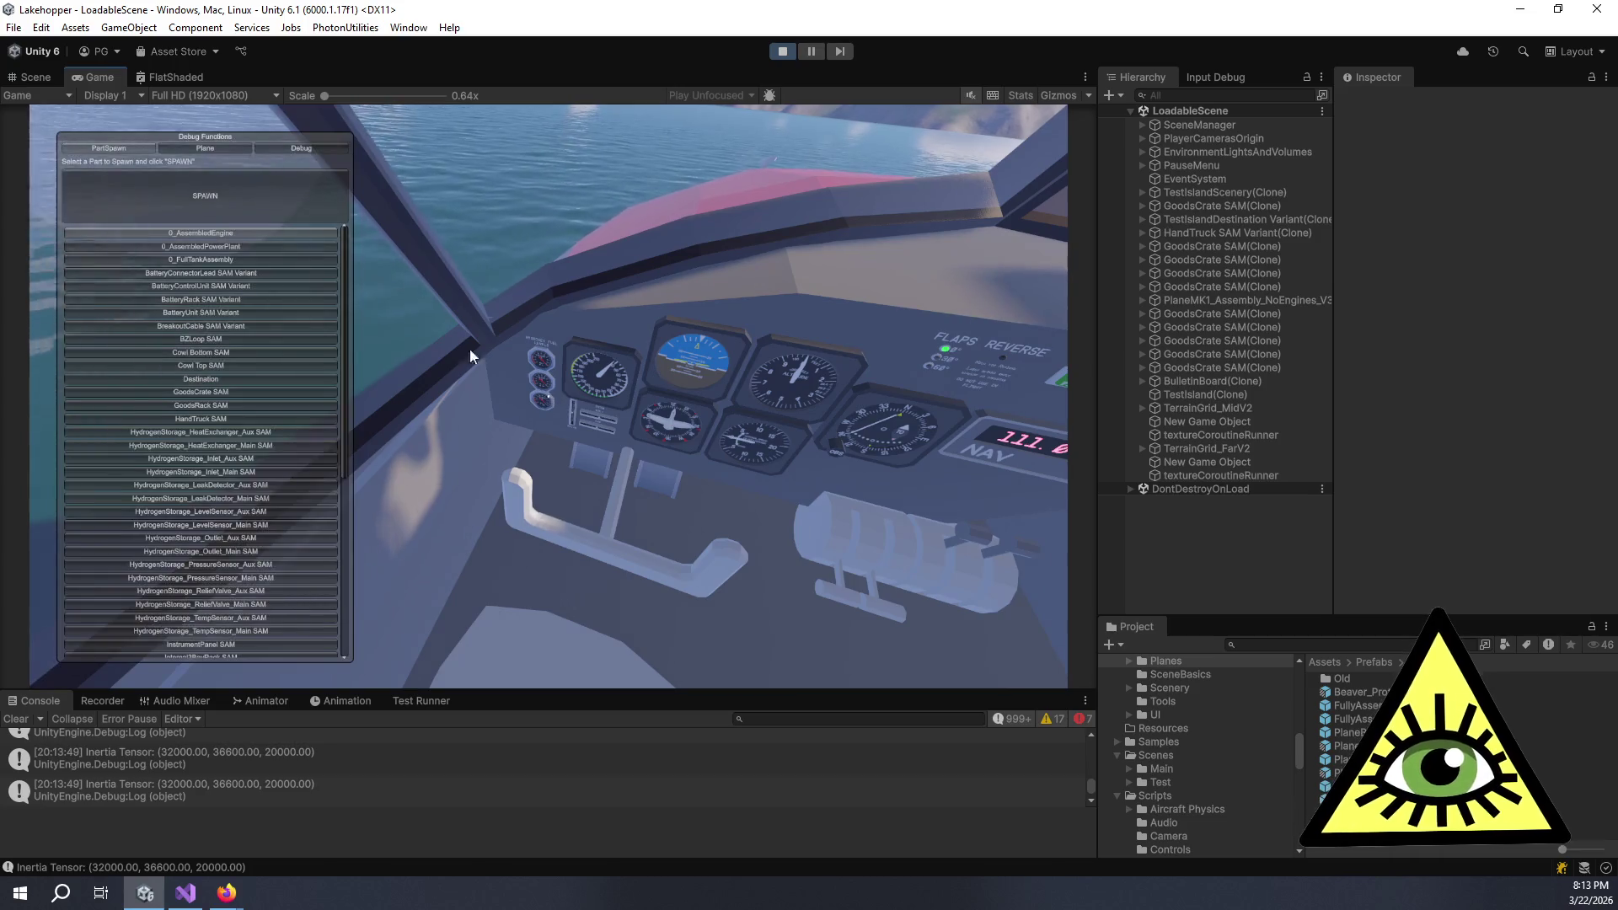
- In Plane Tank Debug, zero both auxiliary hydrogen tanks and set main tank near 07.413
{"action": "left_click", "coordinate": [263, 150]}
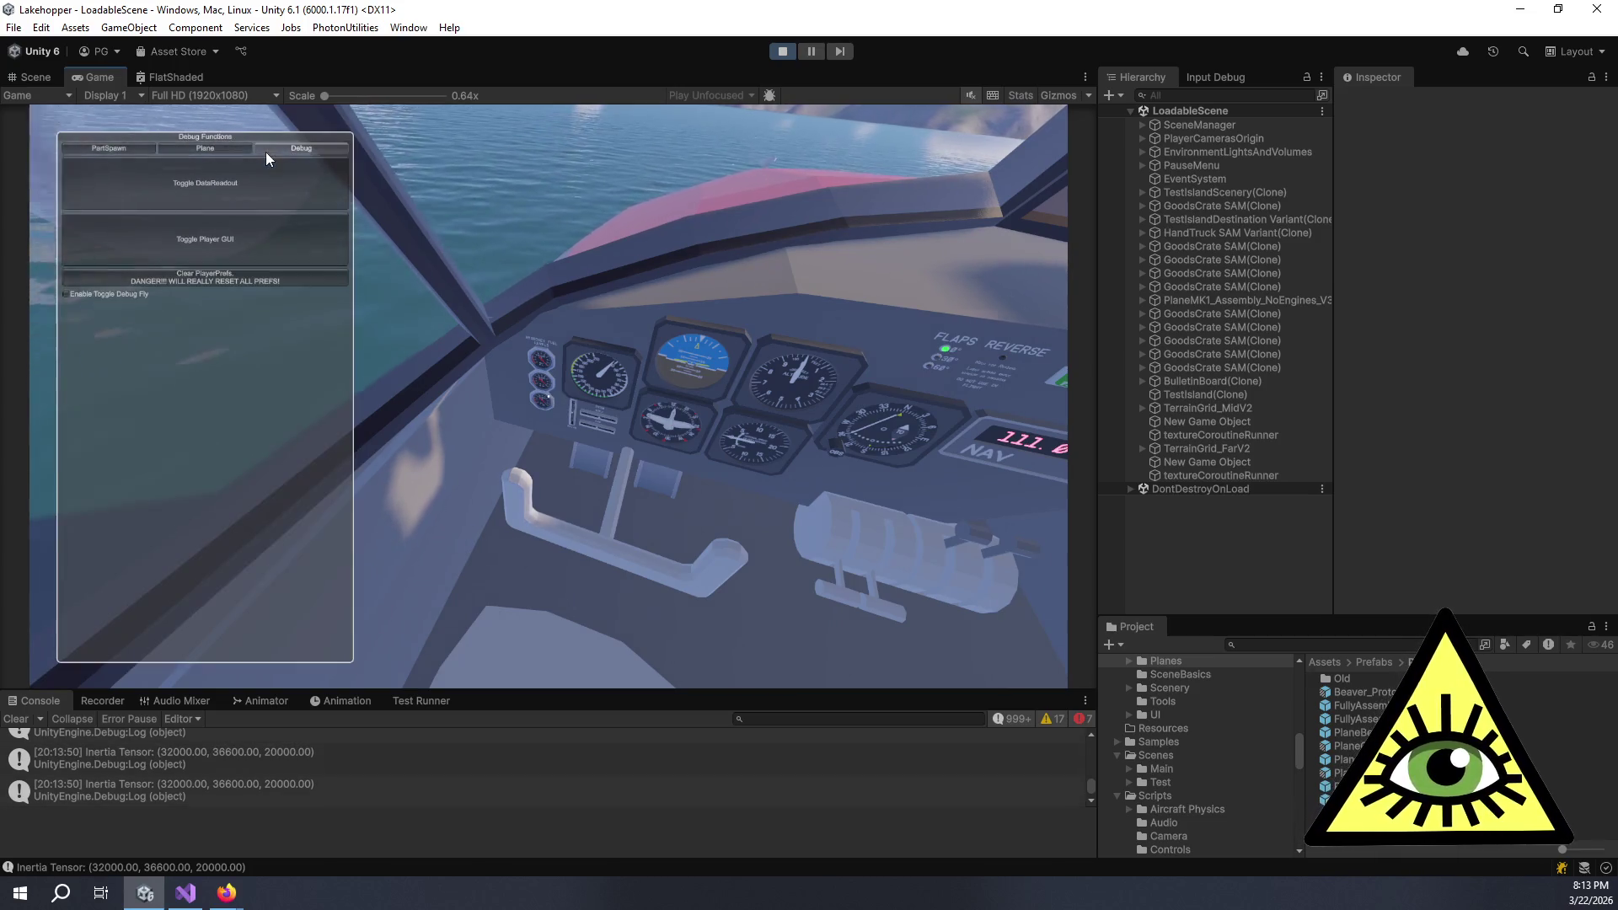
{"action": "left_click", "coordinate": [191, 147]}
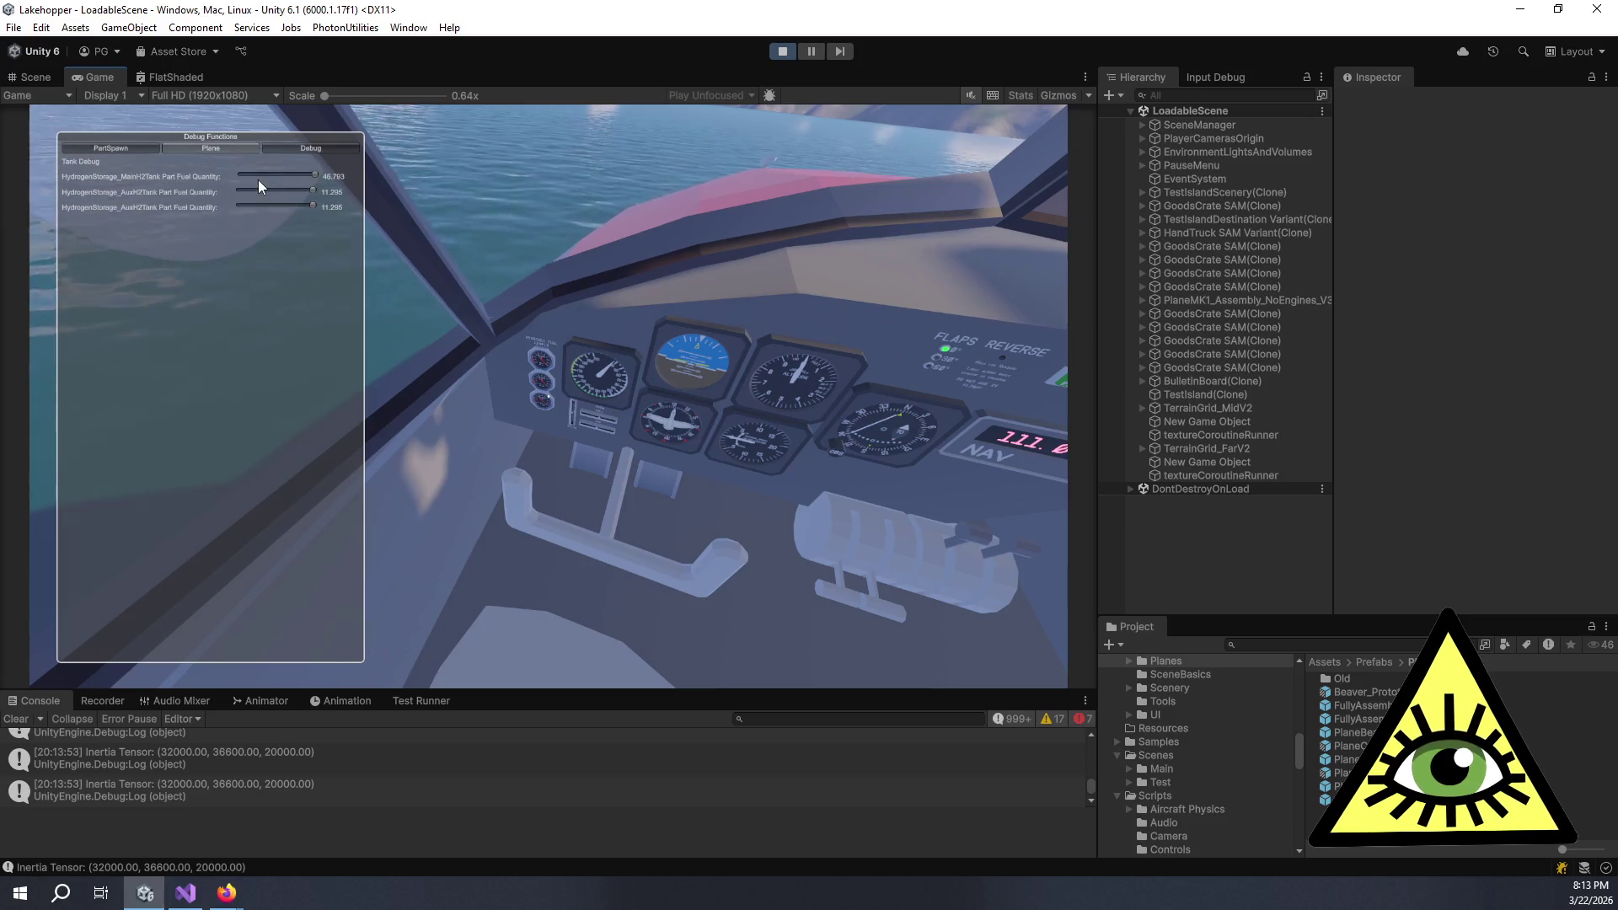
{"action": "left_click_drag", "start_coordinate": [253, 190], "coordinate": [231, 197]}
{"action": "left_click", "coordinate": [243, 206]}
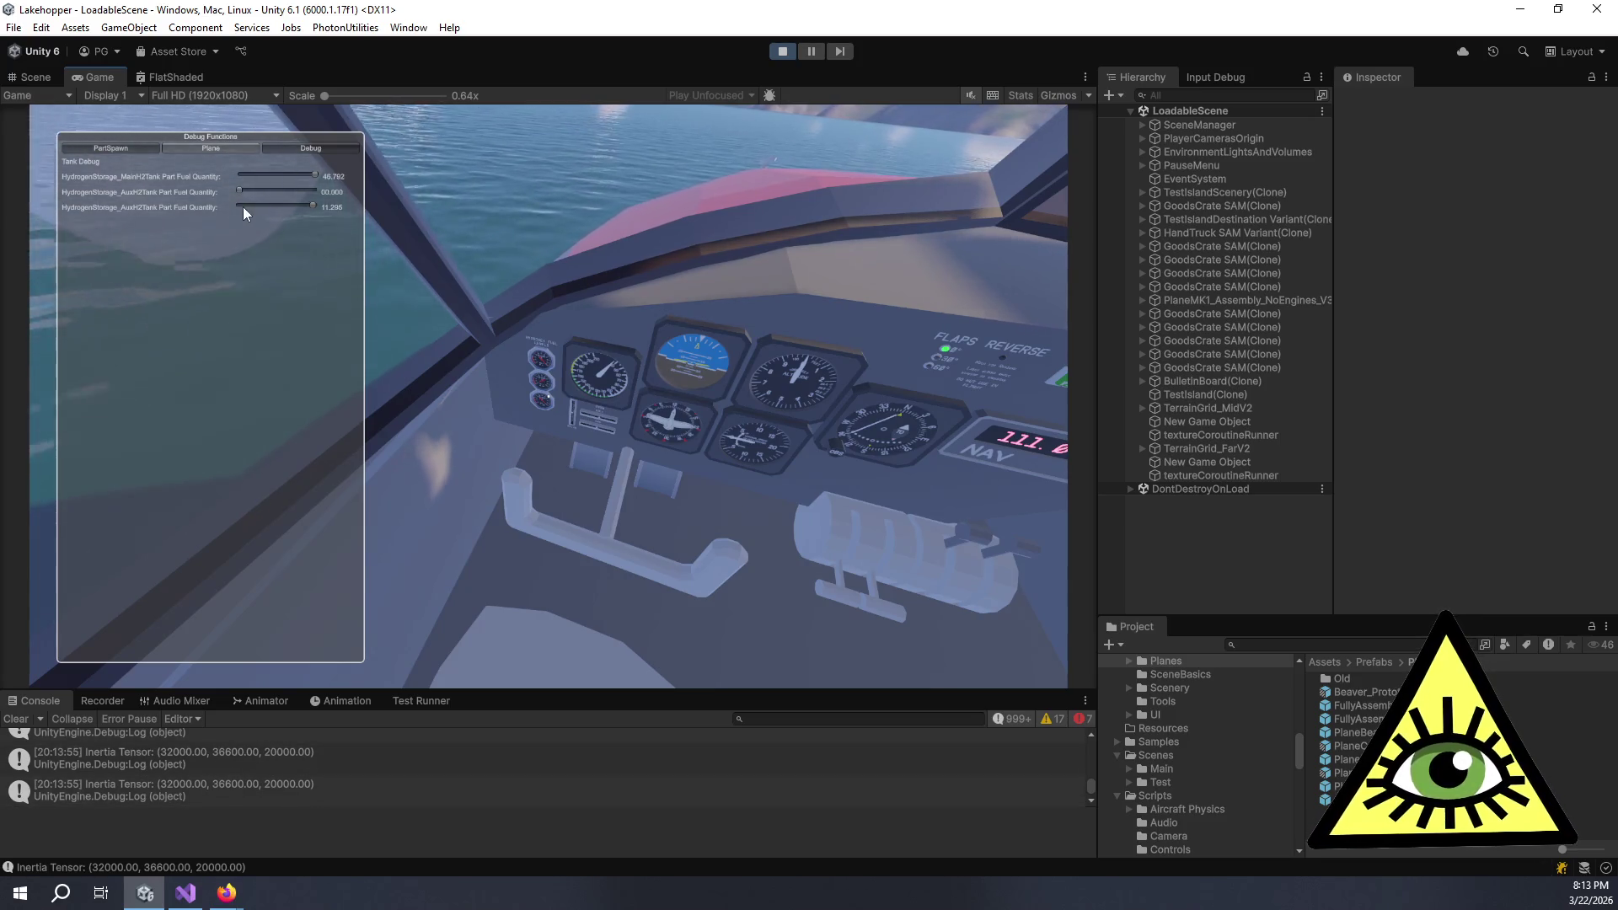
{"action": "left_click", "coordinate": [256, 173]}
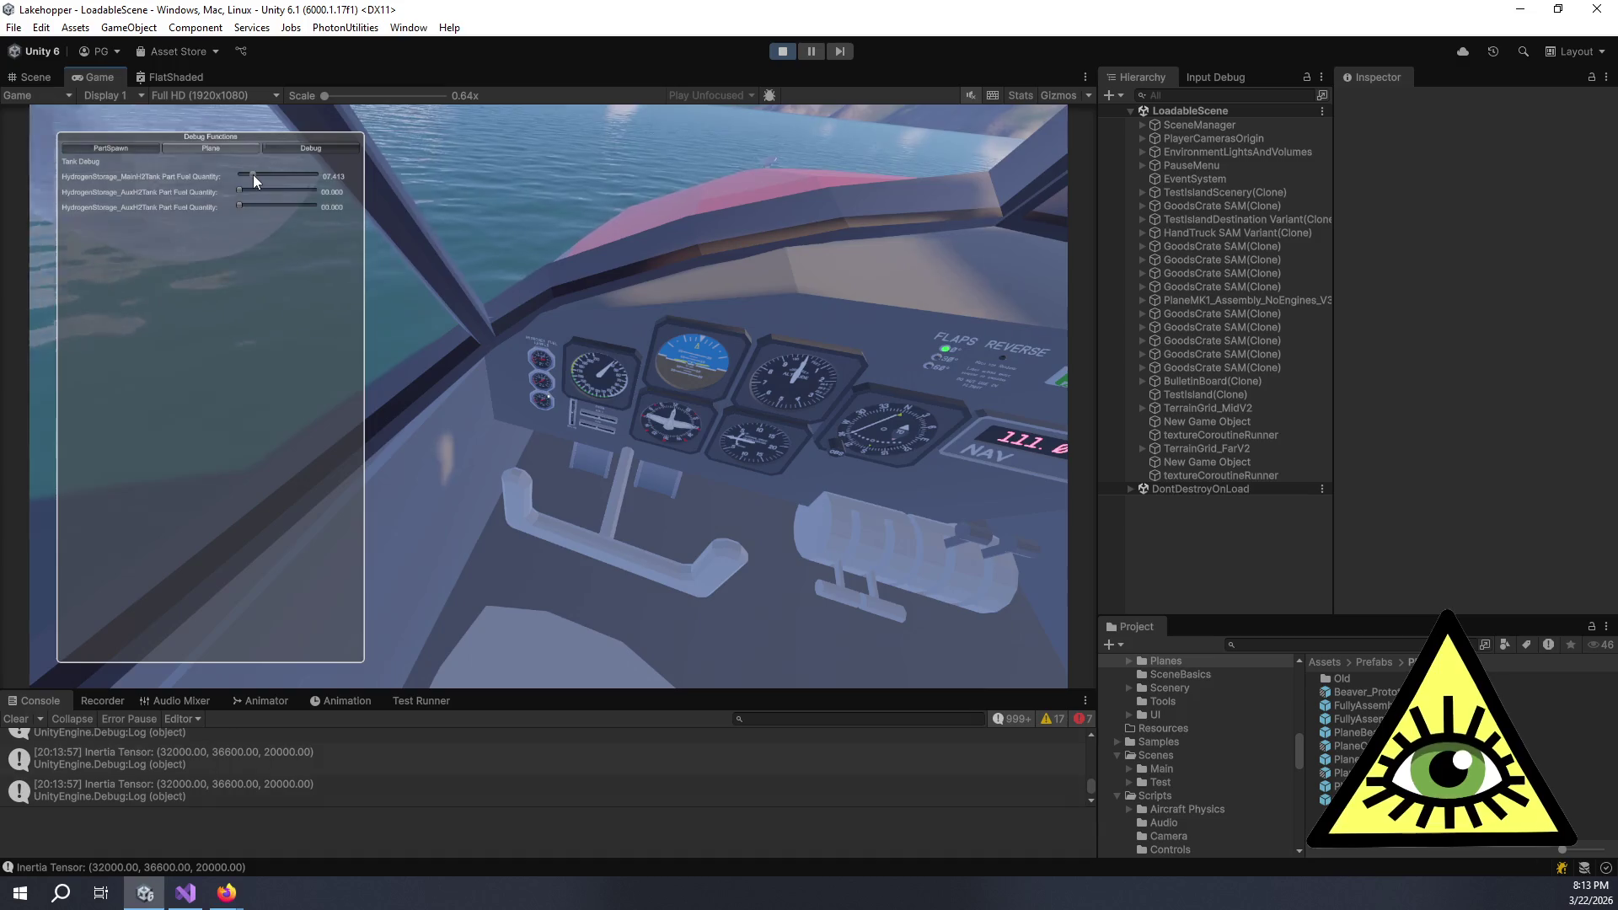
{"action": "key", "text": "grave"}
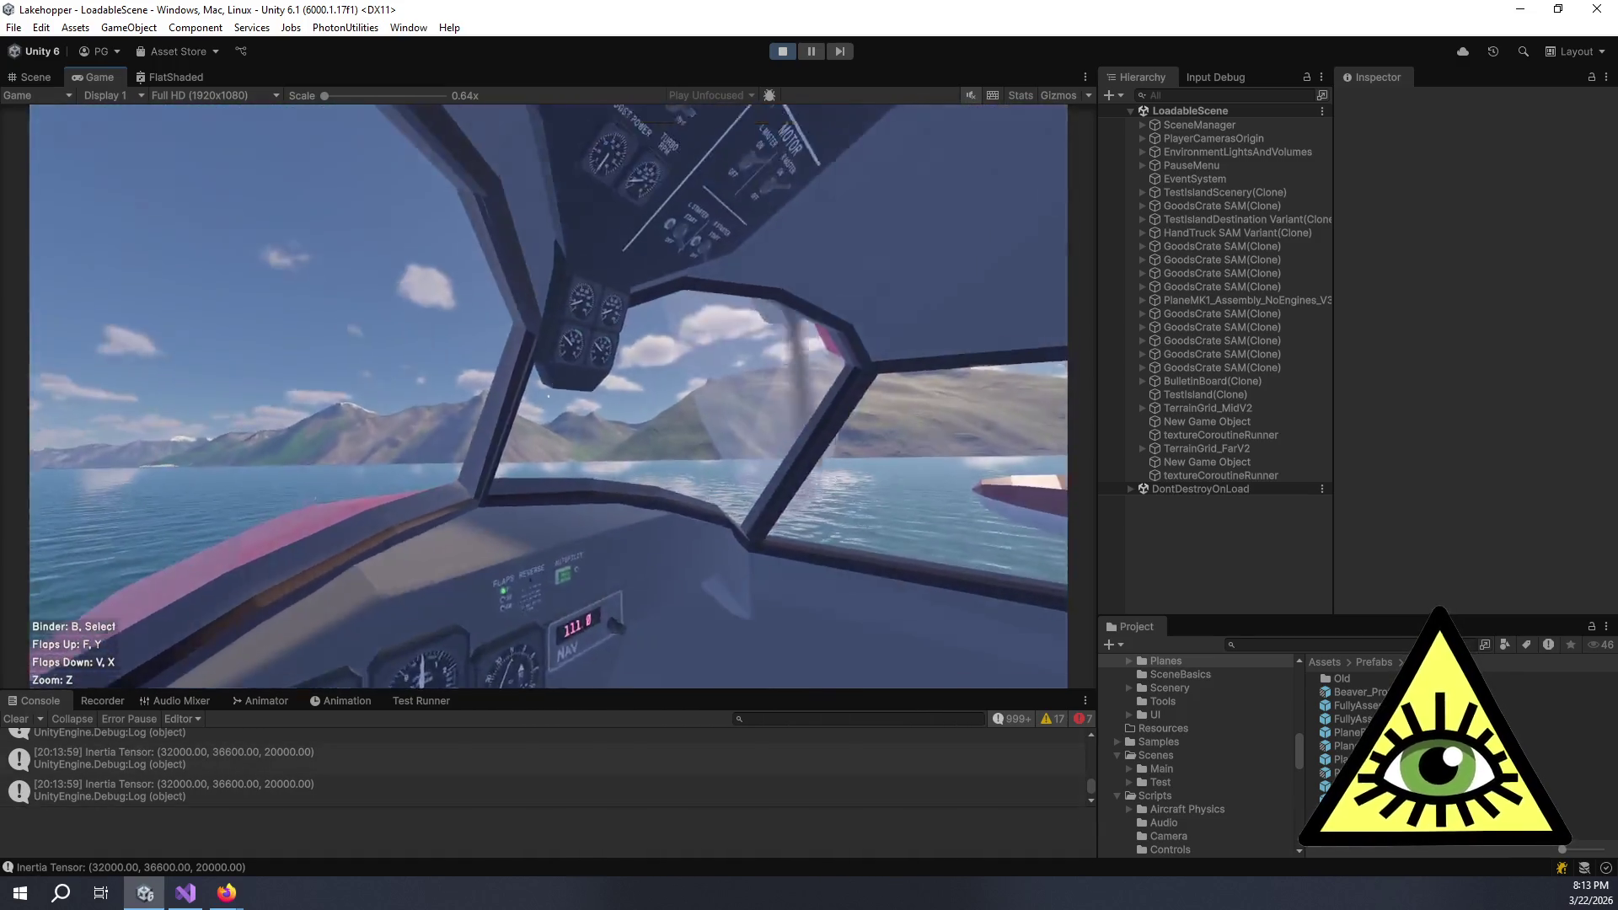
- Zoom in on the Power Plant, hydrogen fuel and overhead engine gauges, then pause the game
{"action": "key", "text": "z"}
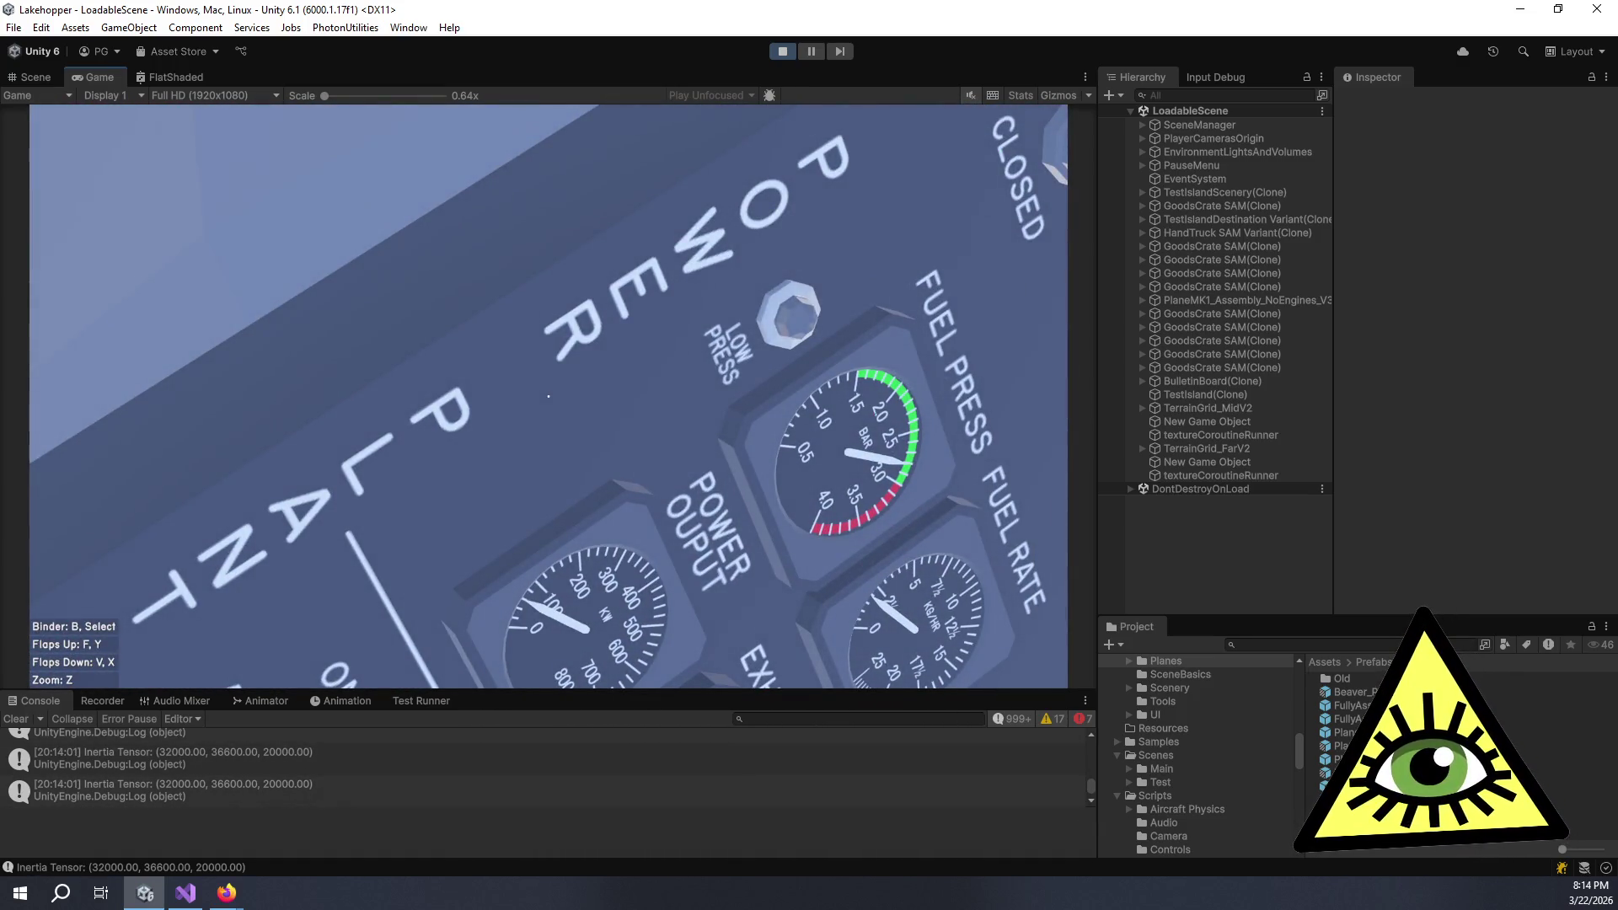
{"action": "key", "text": "z"}
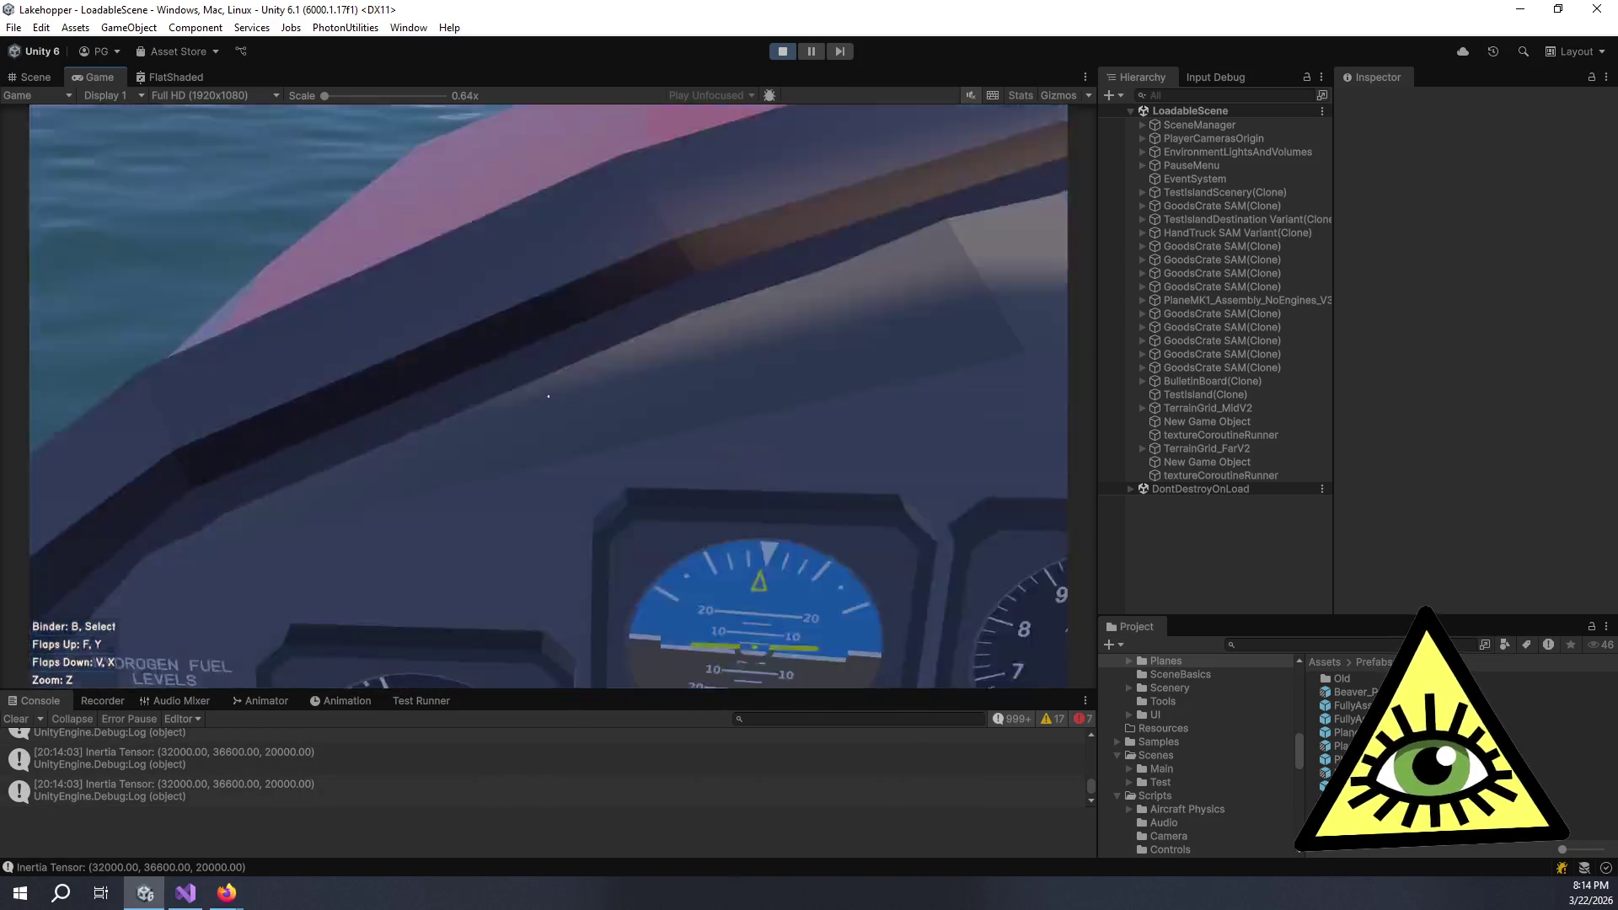
{"action": "key", "text": "z"}
{"action": "key", "text": "z"}
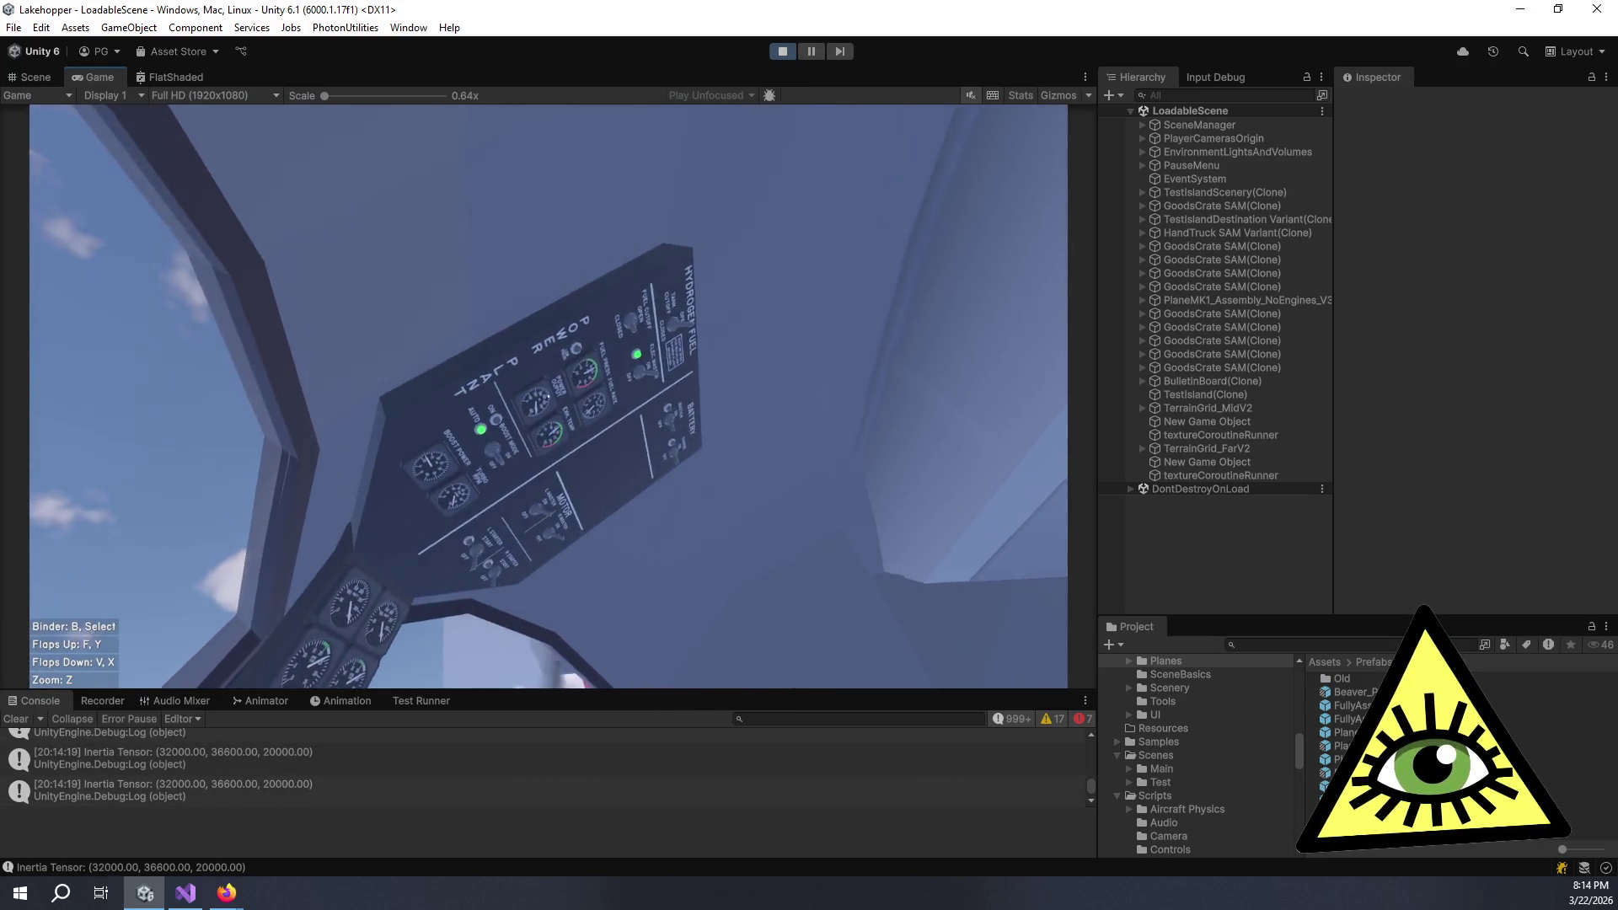
{"action": "key", "text": "z"}
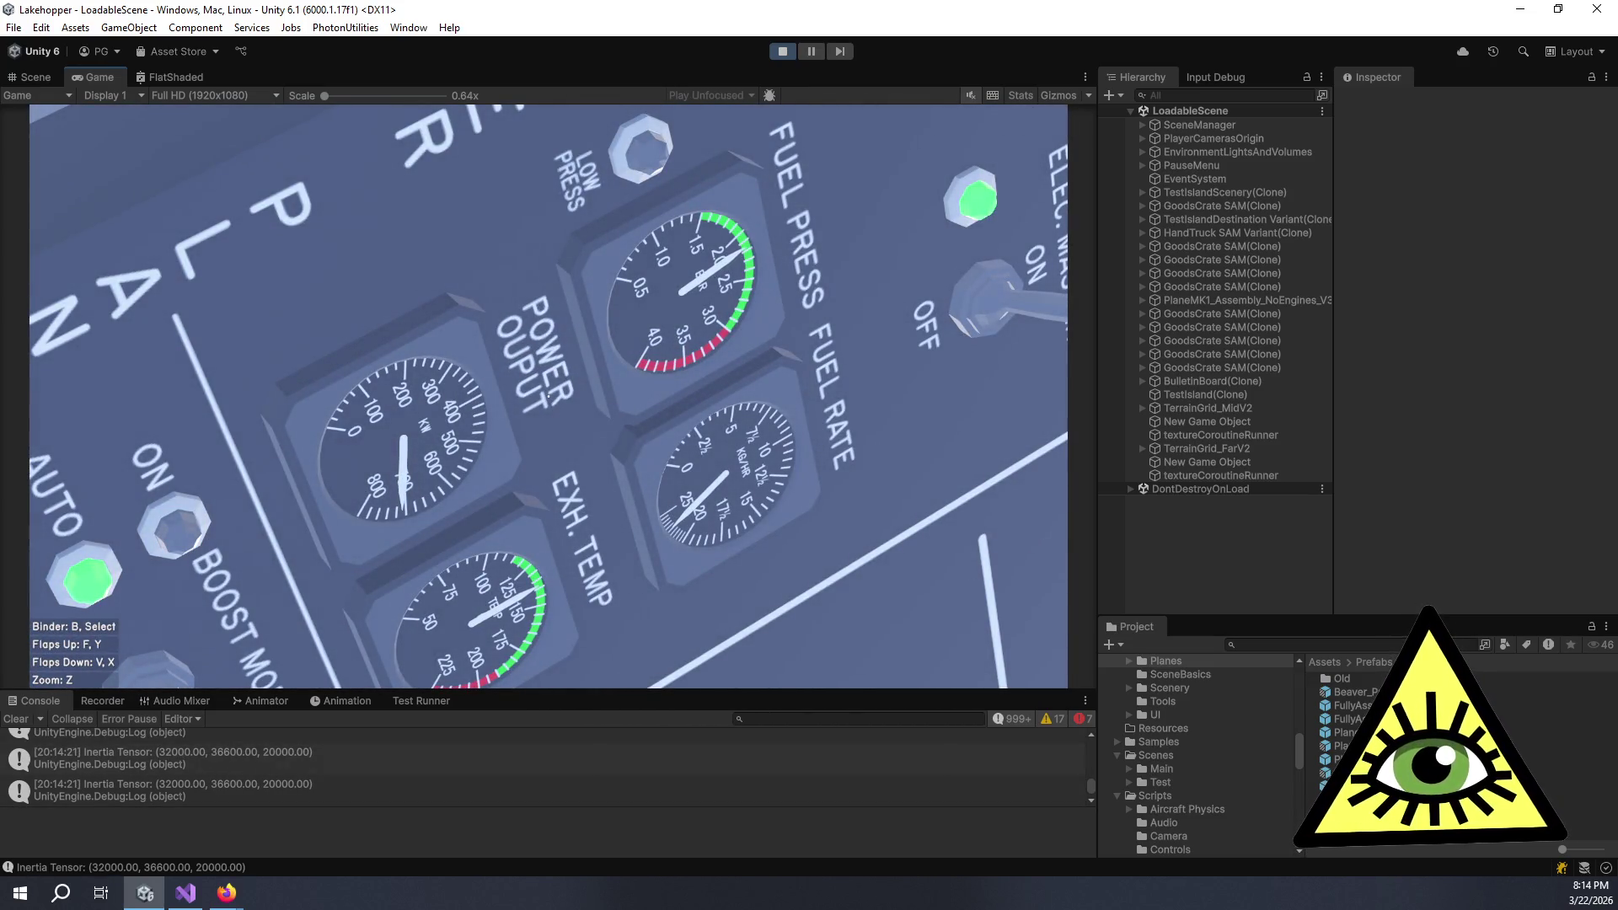
{"action": "key", "text": "z"}
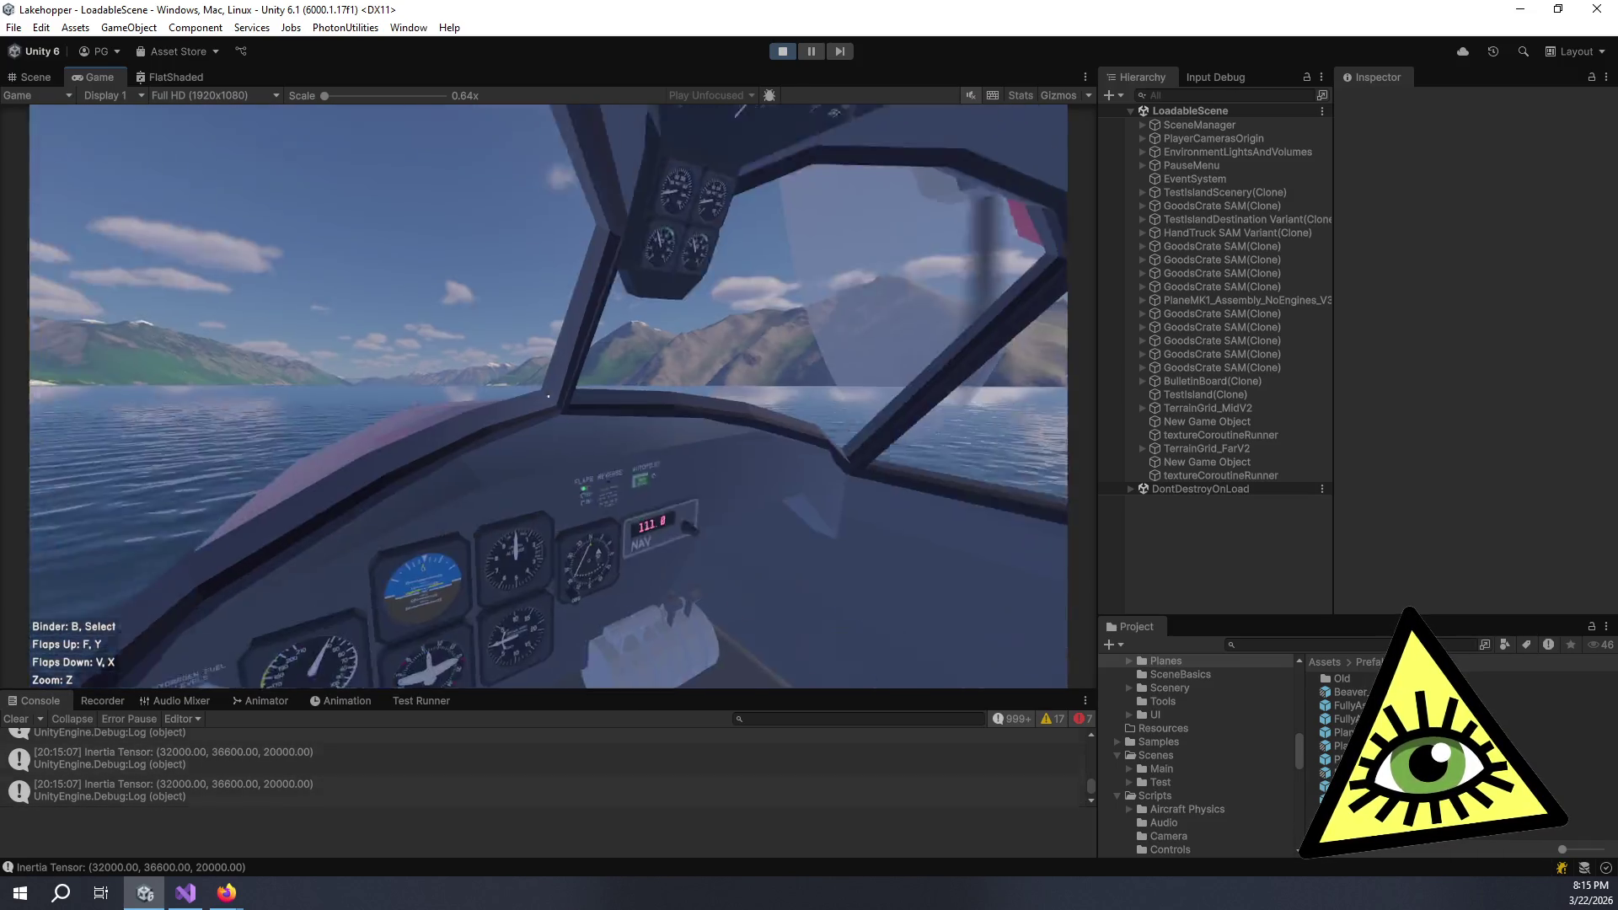
{"action": "key", "text": "z"}
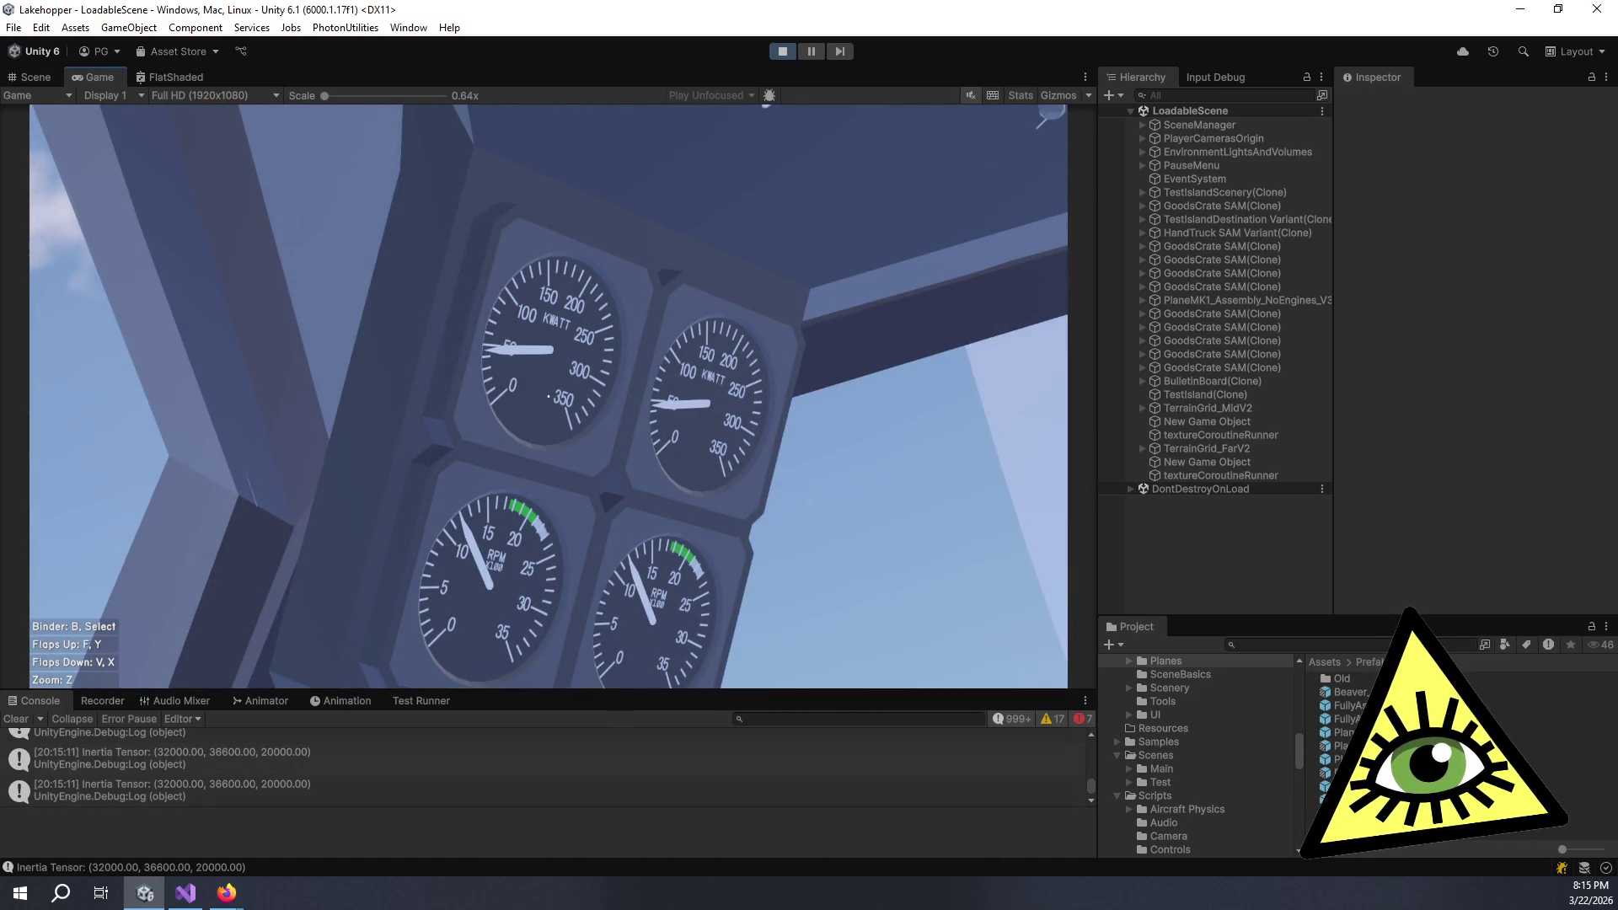
{"action": "key", "text": "z"}
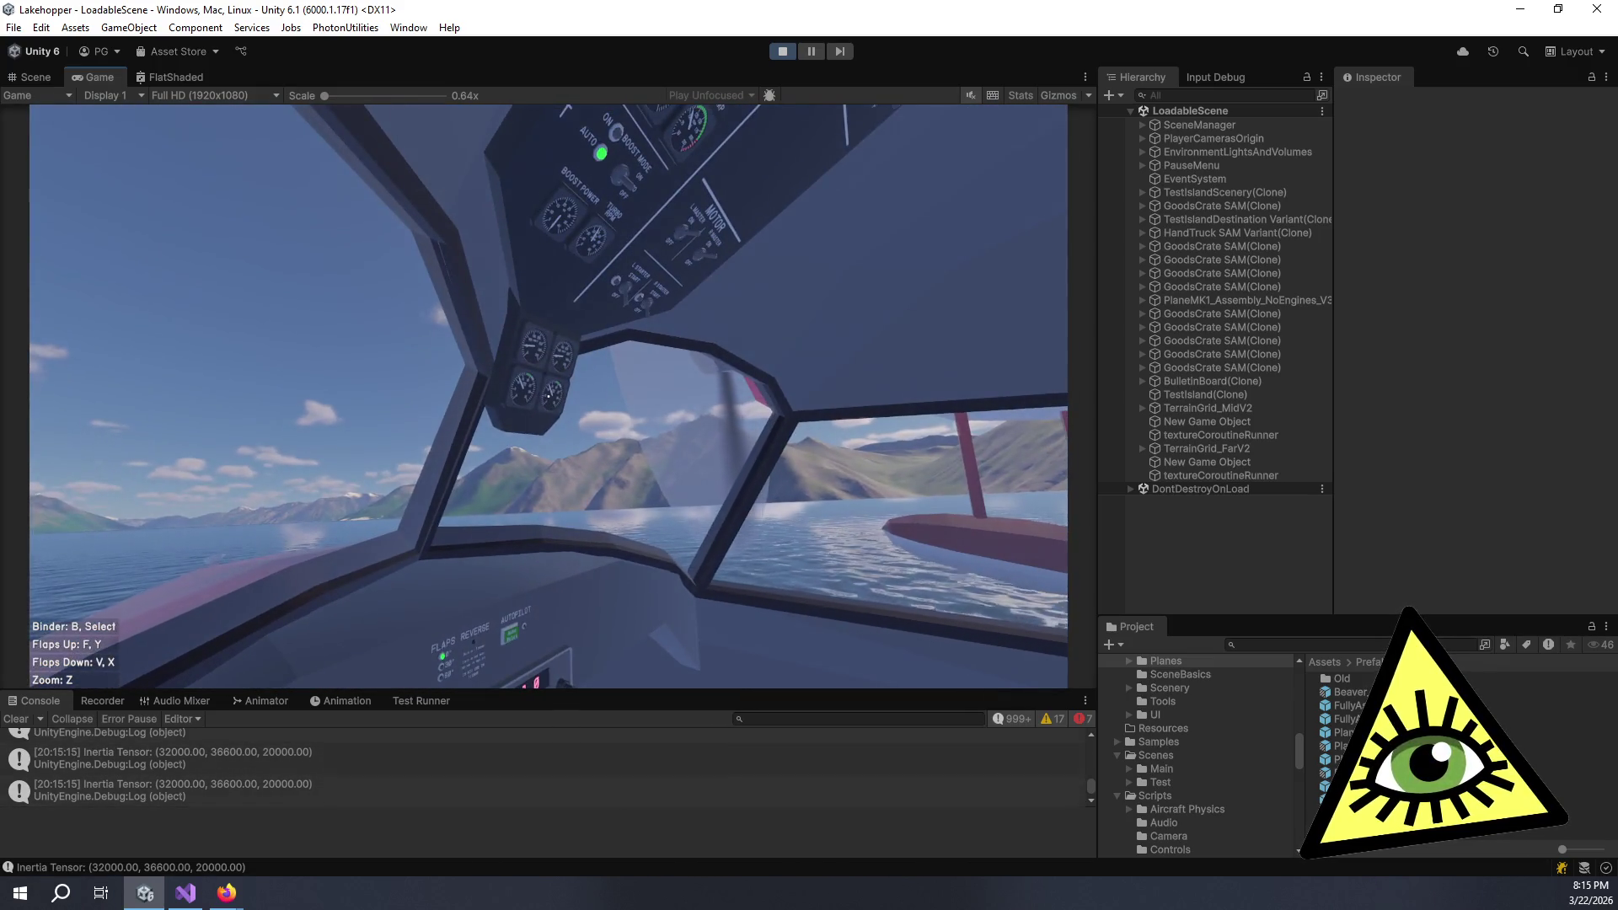
{"action": "key", "text": "Escape"}
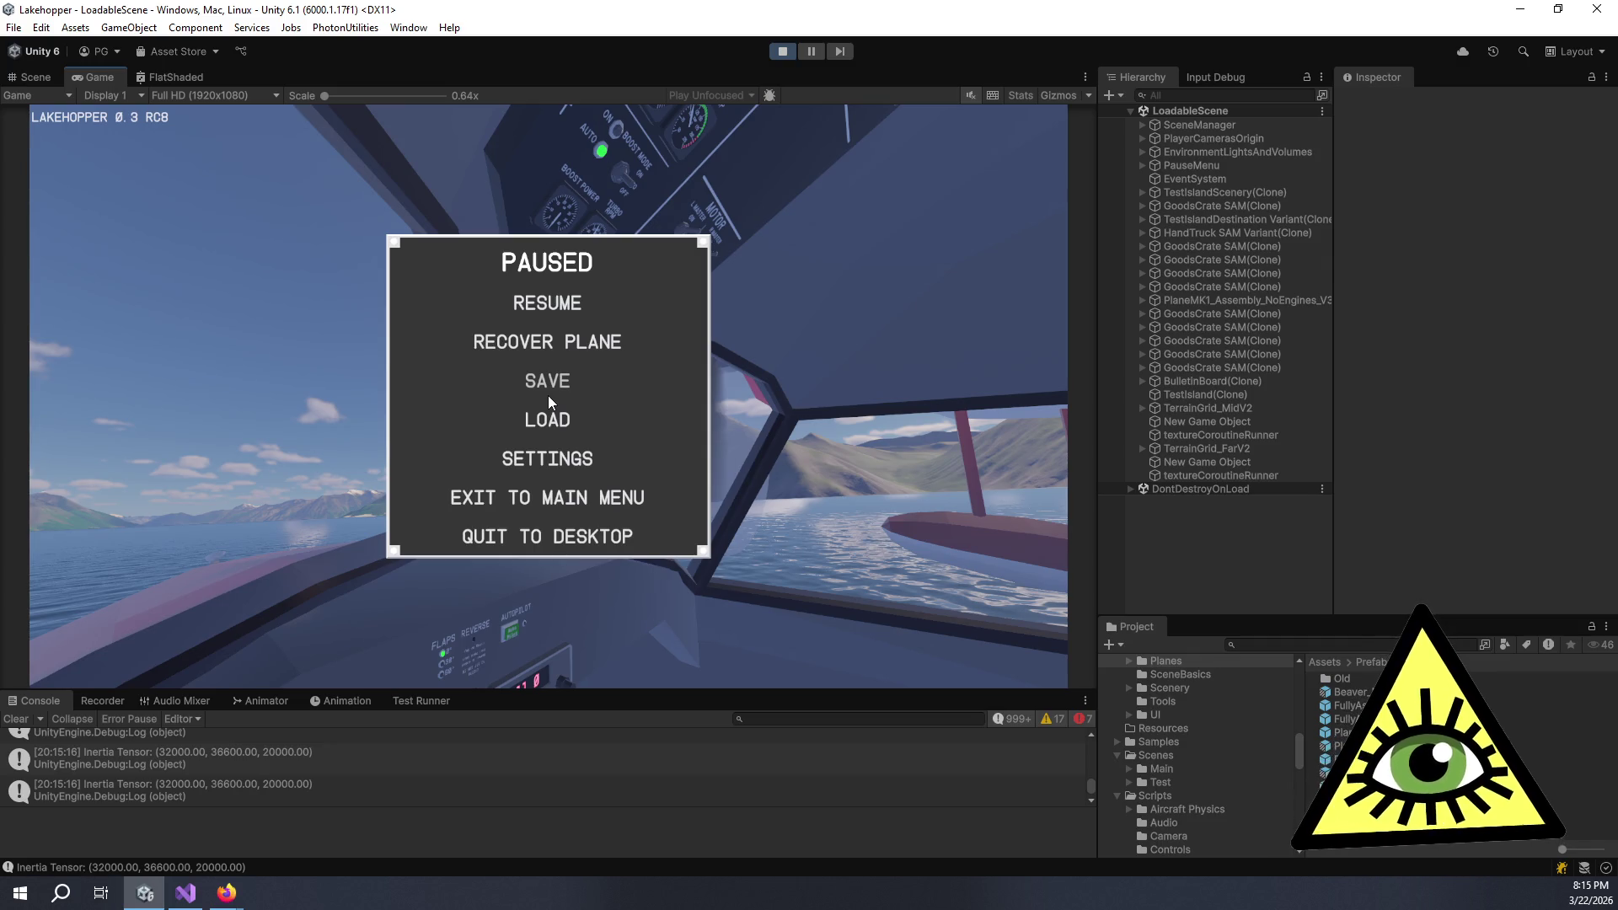
- Resume the game from the pause menu and zoom in on the overhead engine gauges
{"action": "key", "text": "Escape"}
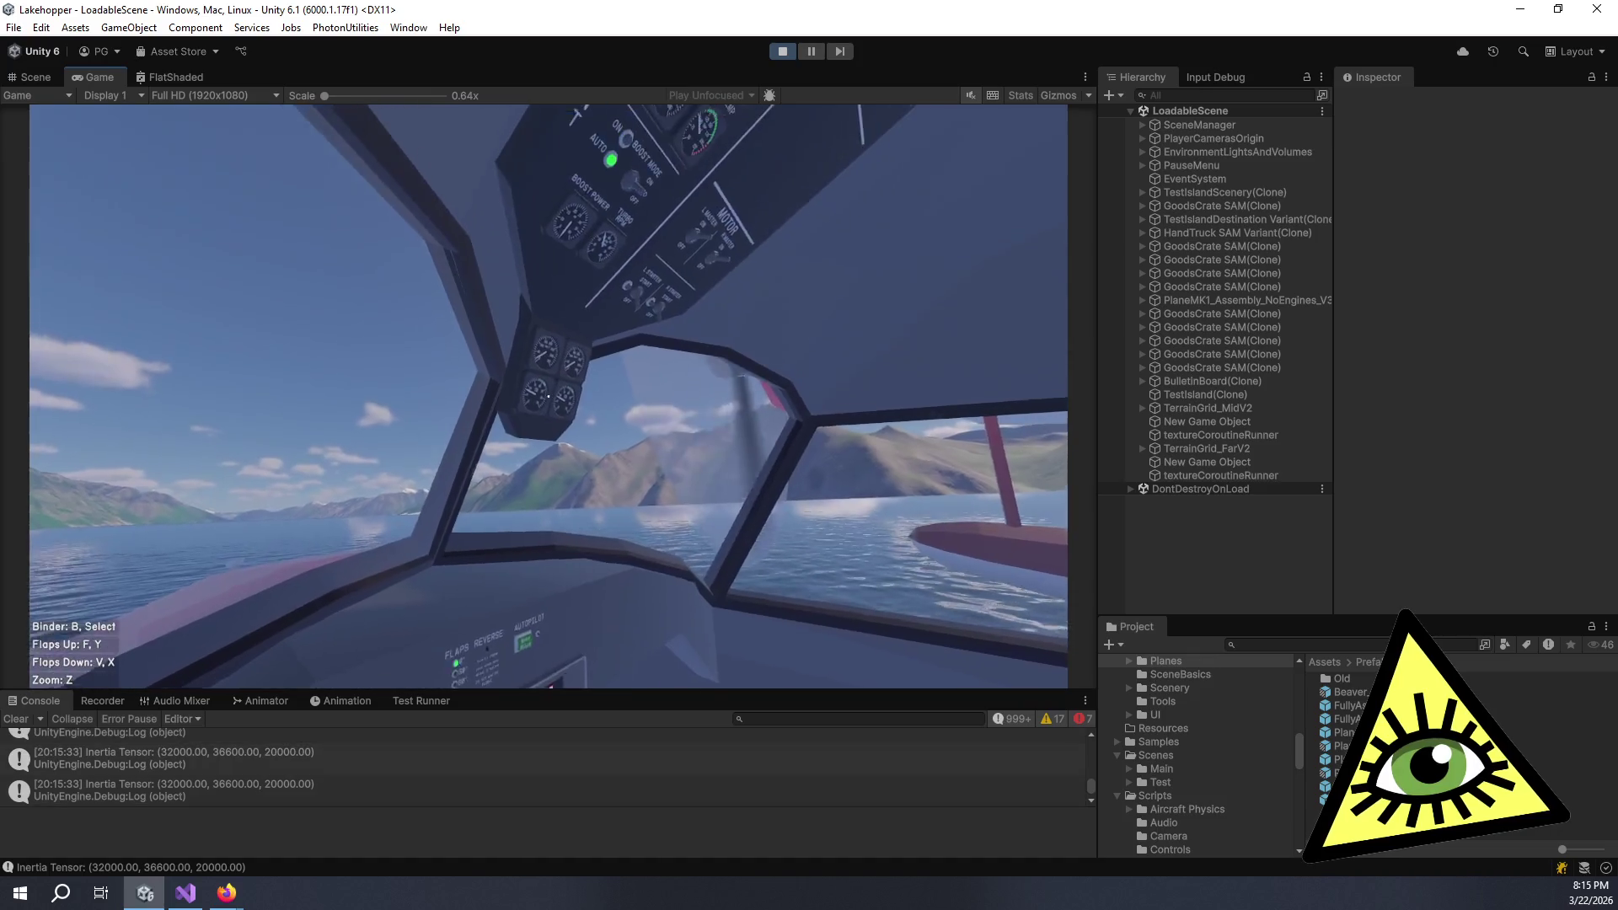
{"action": "key", "text": "z"}
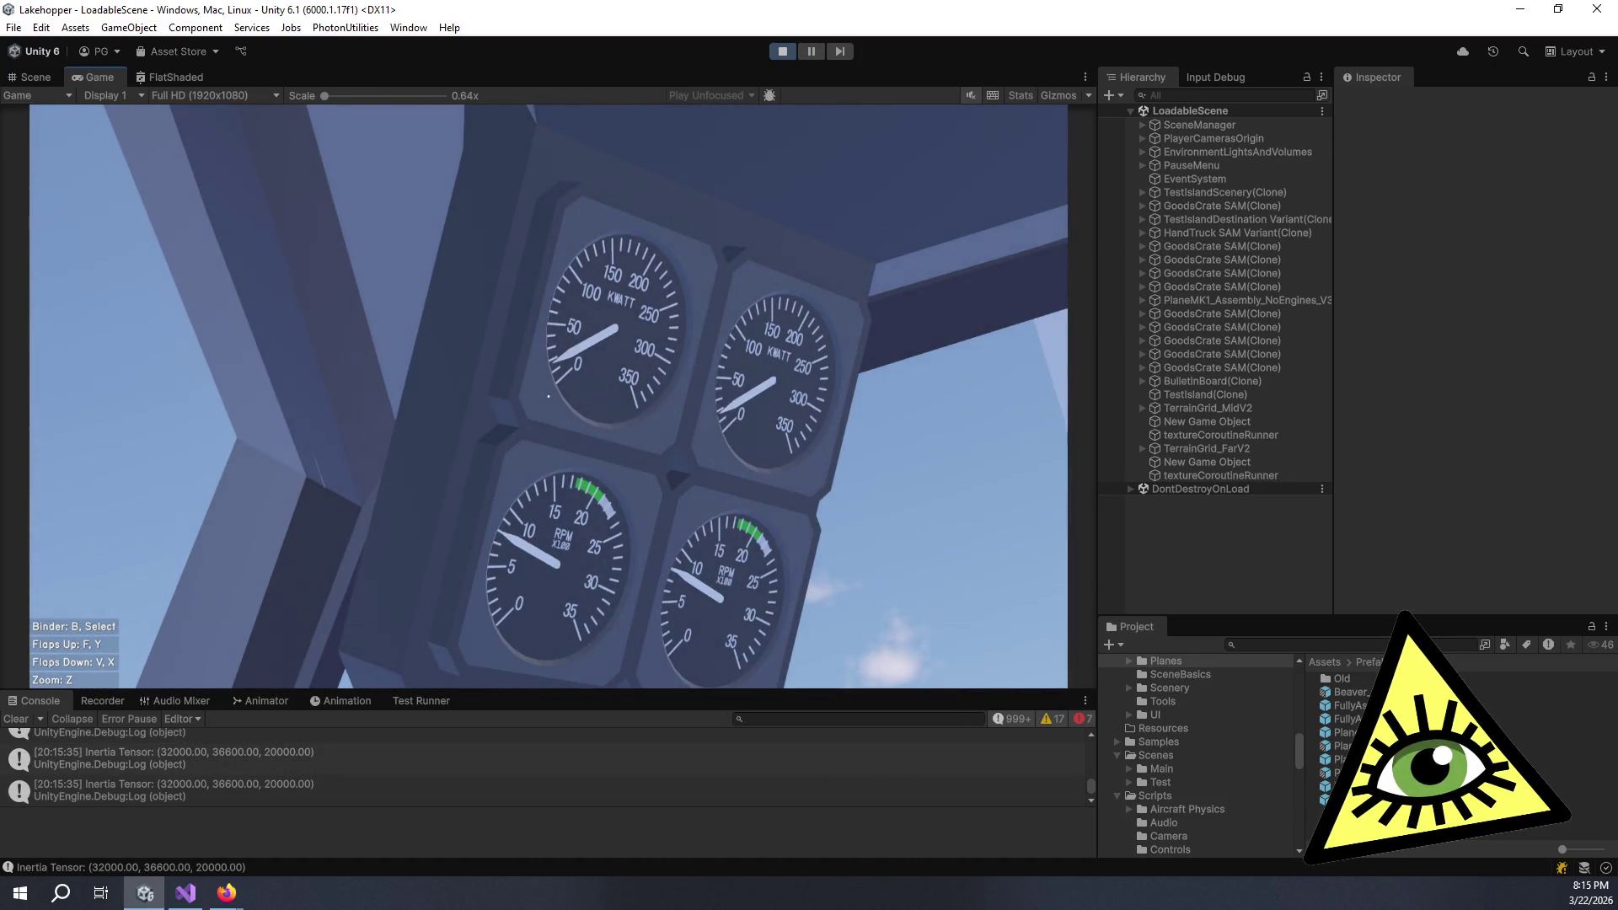
- Zoom back out from the gauges to the wide cockpit view over the lake
{"action": "key", "text": "z"}
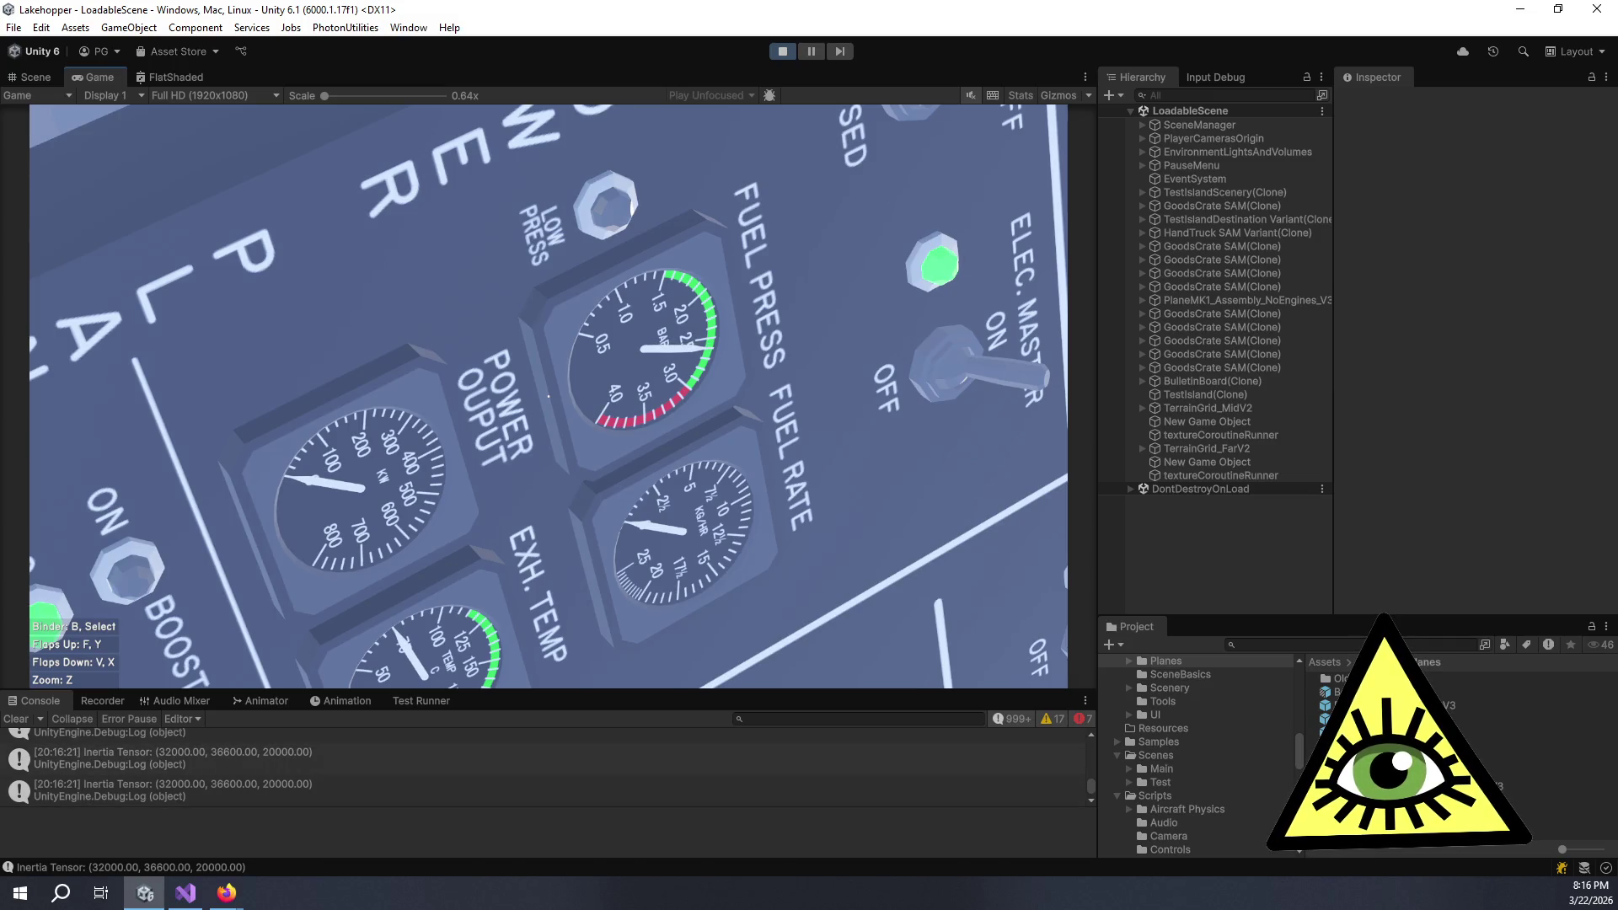
{"action": "key", "text": "z"}
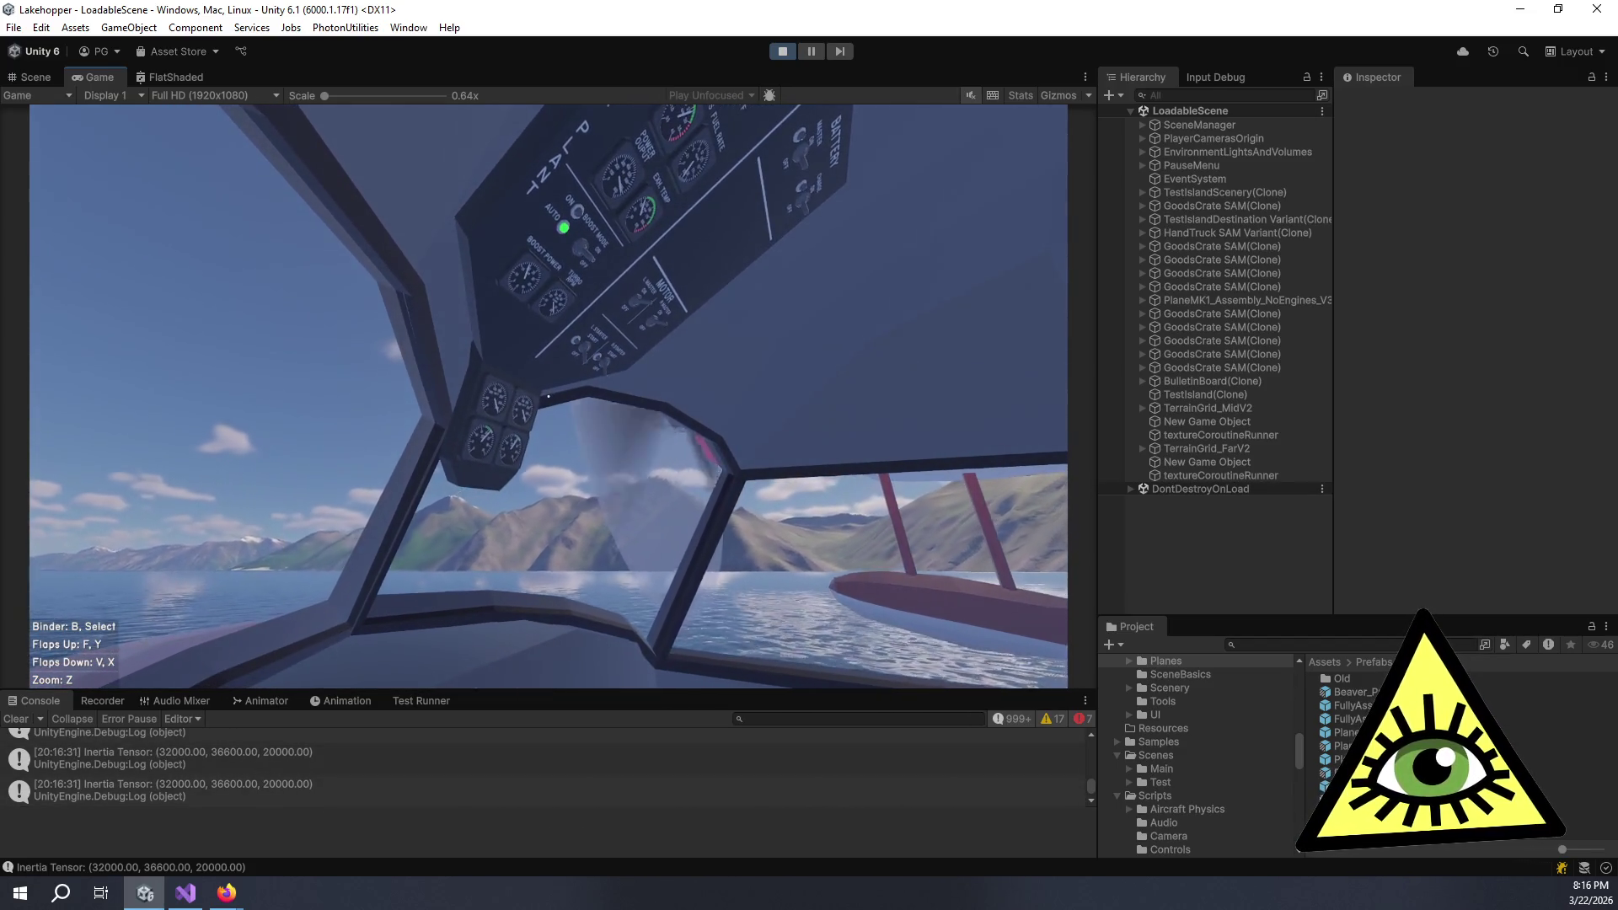
- Zoom in on the power and fuel gauges, then back out to the full cockpit view
{"action": "key", "text": "z"}
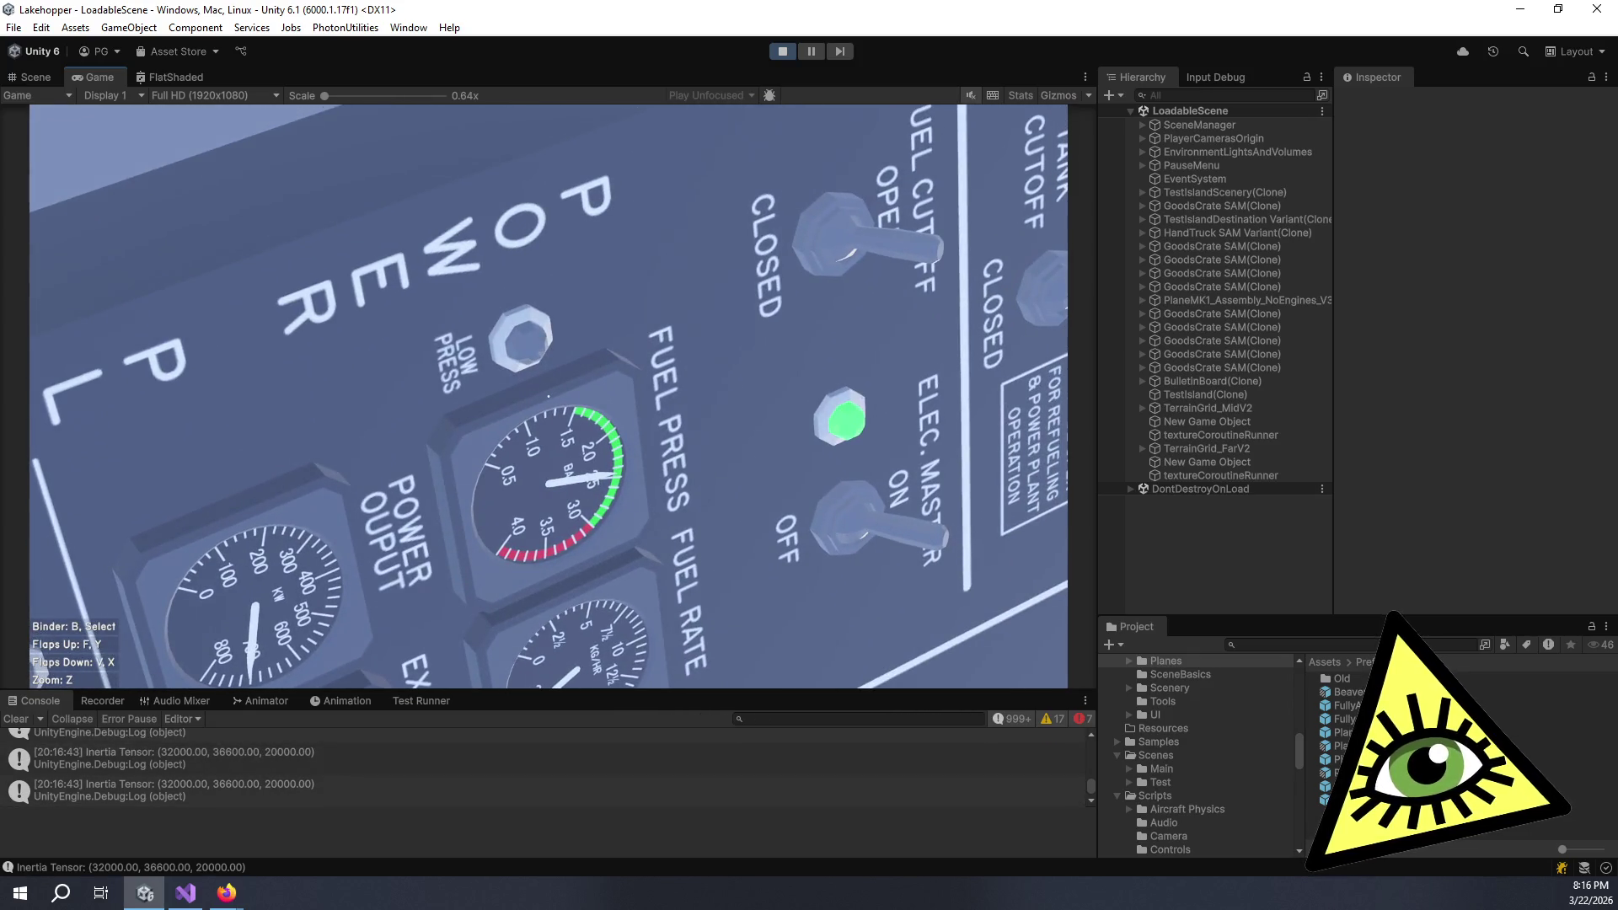
{"action": "key", "text": "z"}
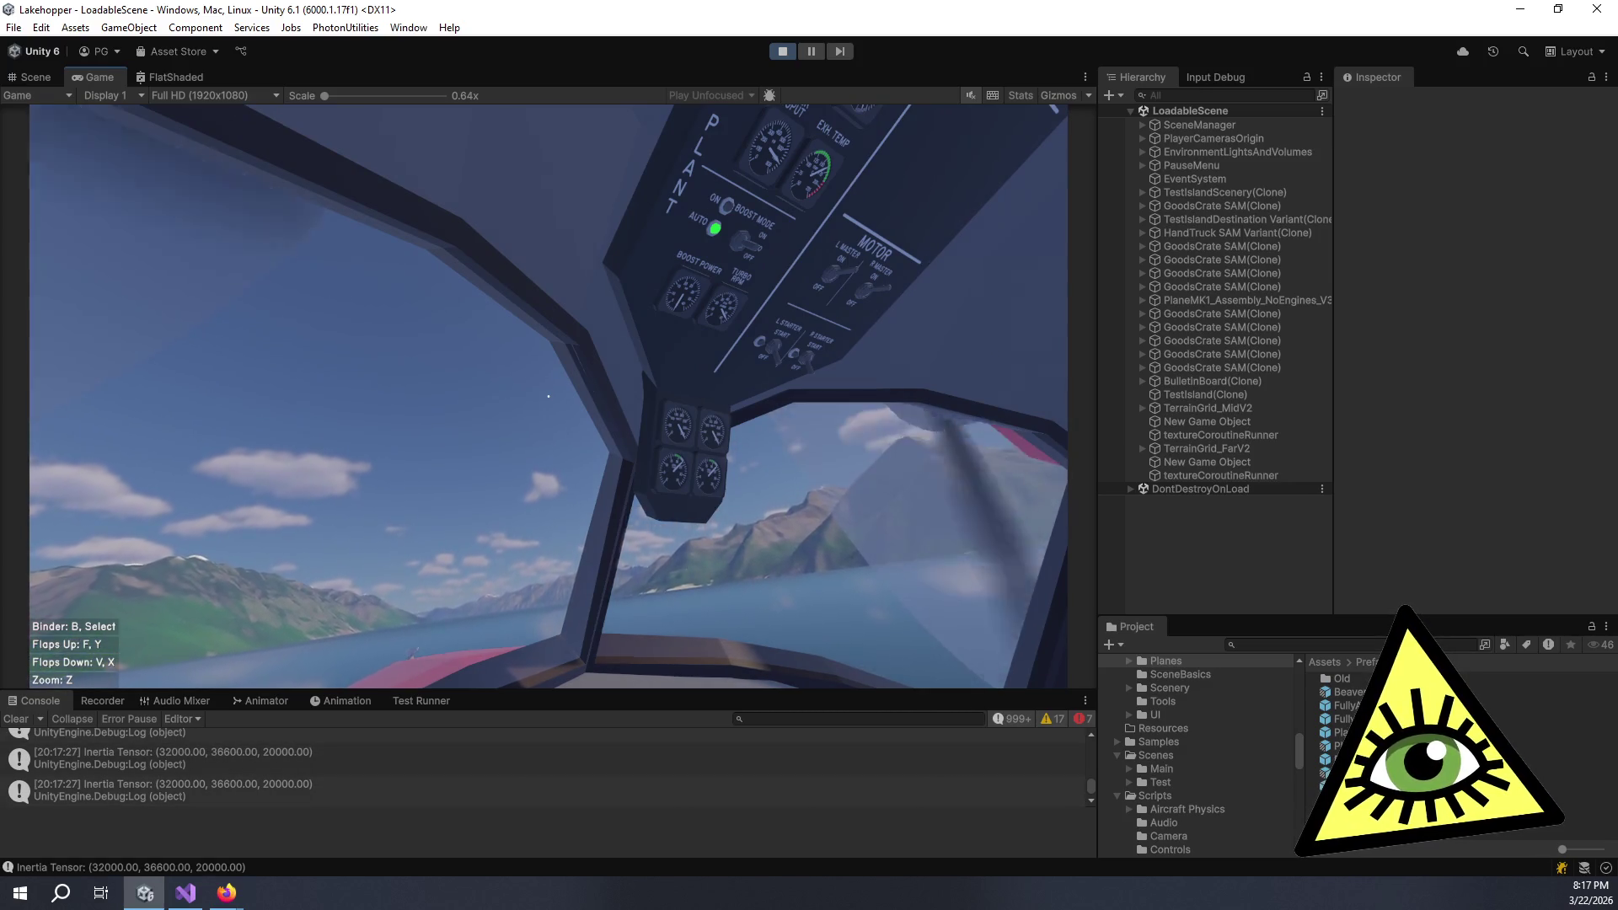
- Zoom in and out on the power plant, fuel, fuel pressure, KWATT and RPM gauges
{"action": "key", "text": "z"}
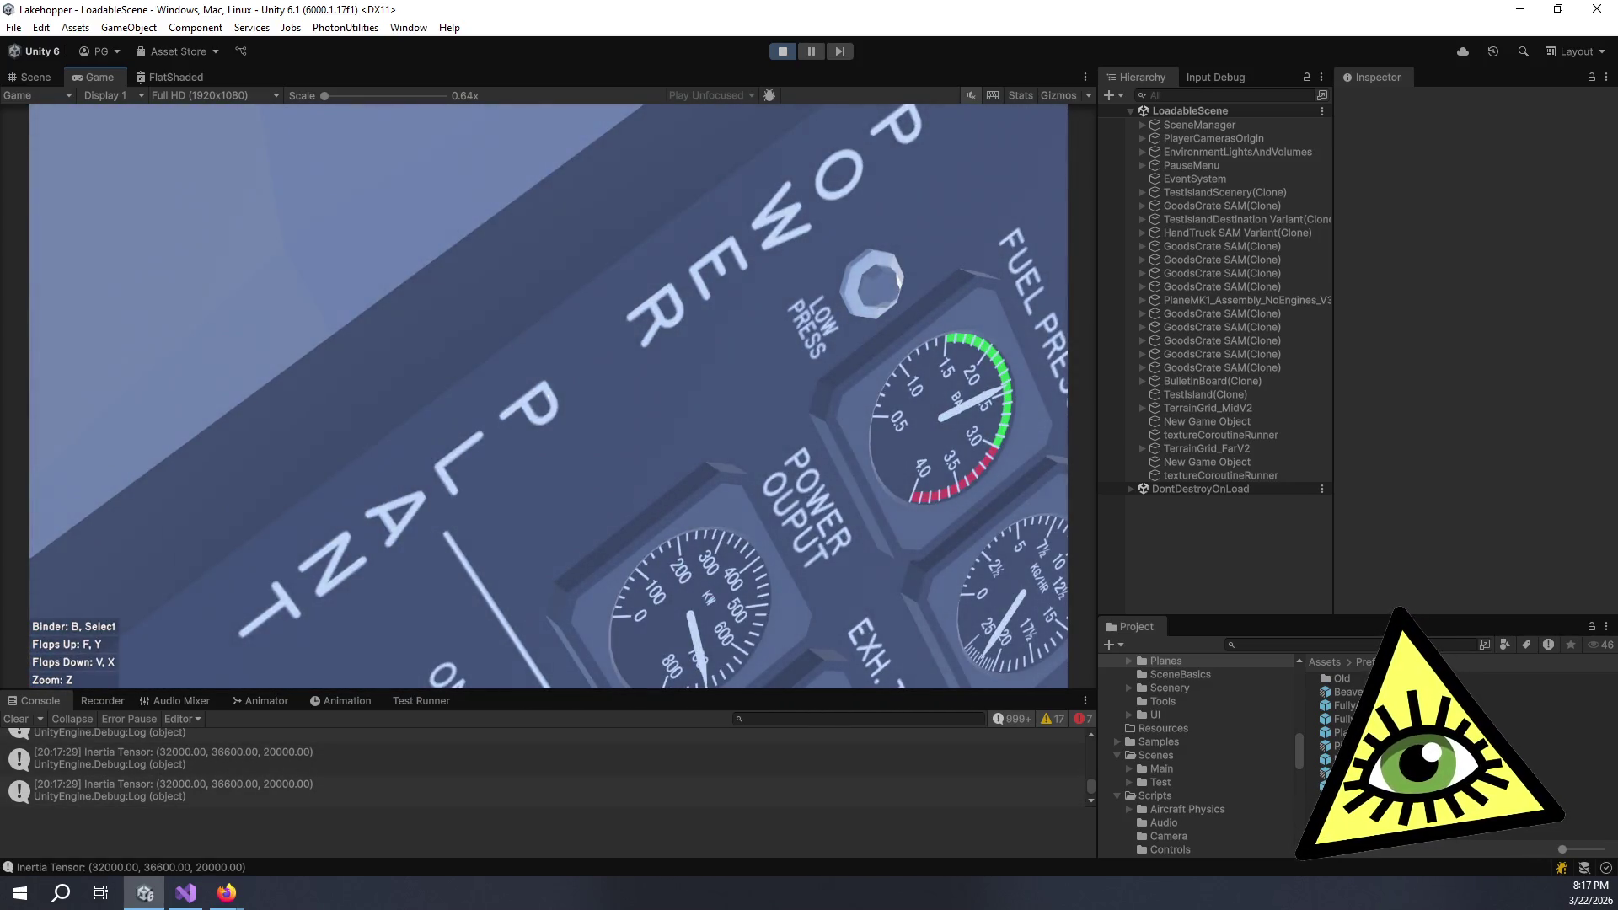
{"action": "key", "text": "z"}
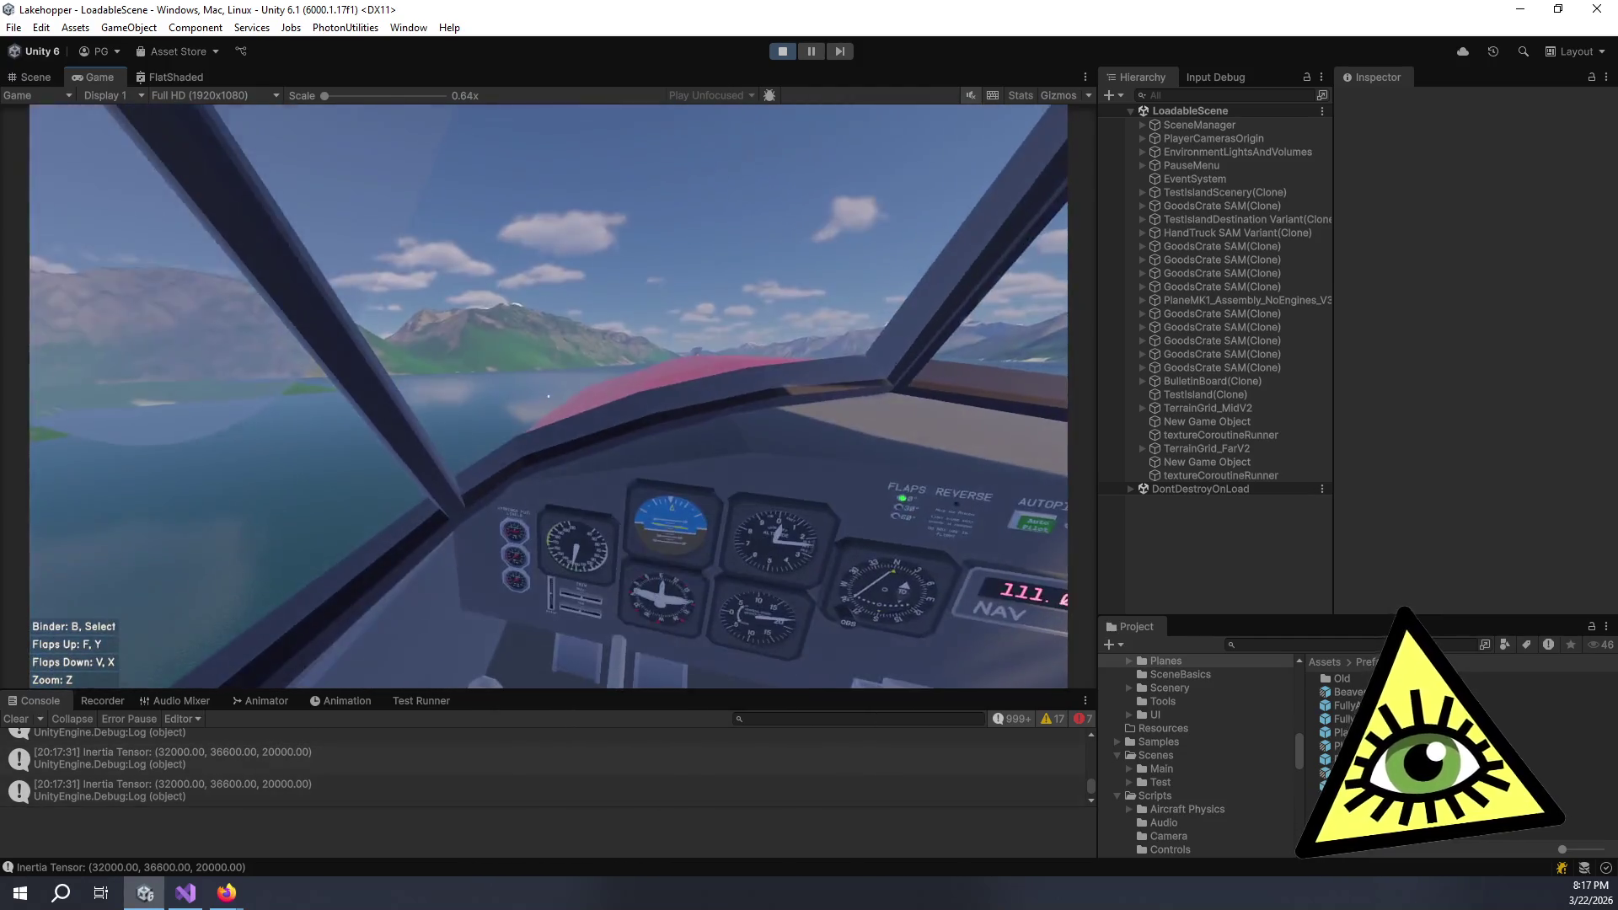
{"action": "key", "text": "z"}
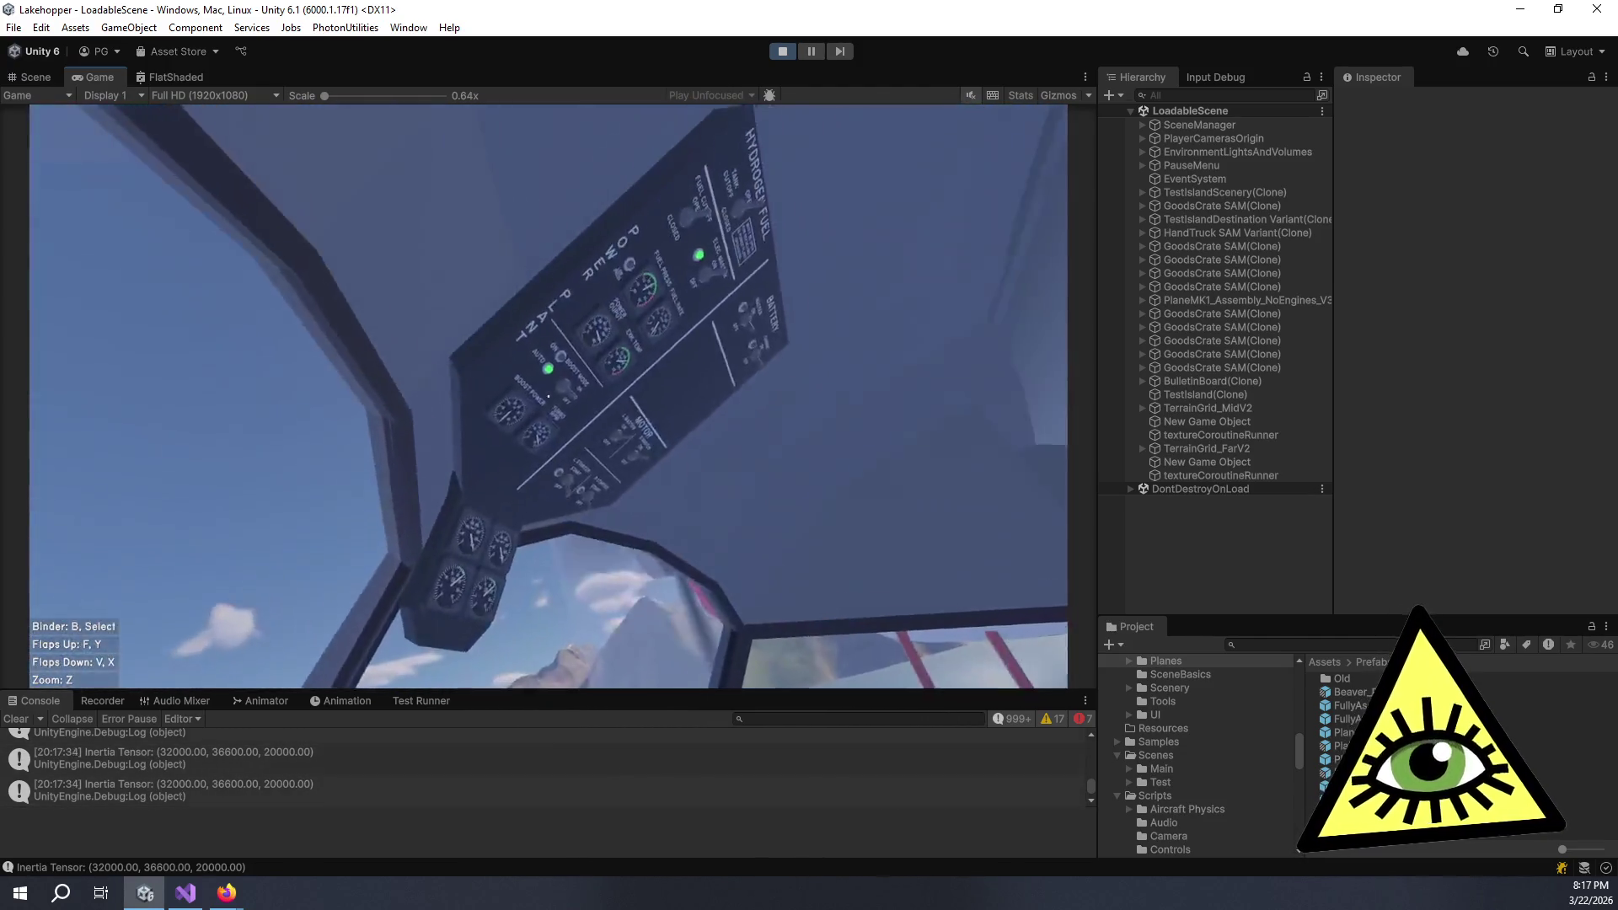
{"action": "key", "text": "z"}
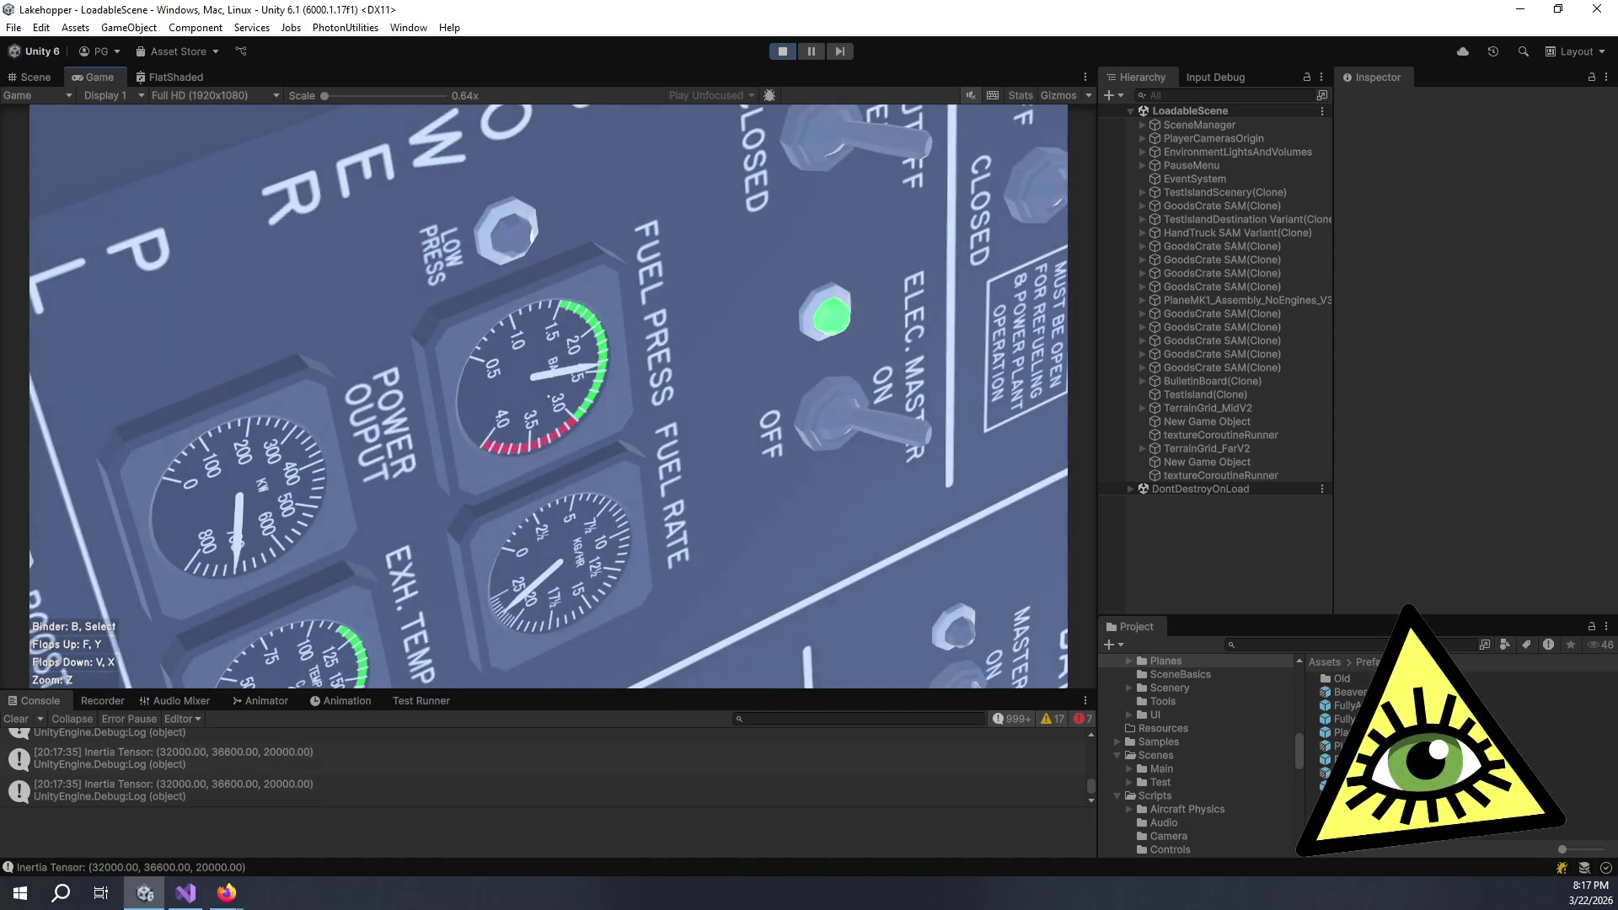
{"action": "key", "text": "z"}
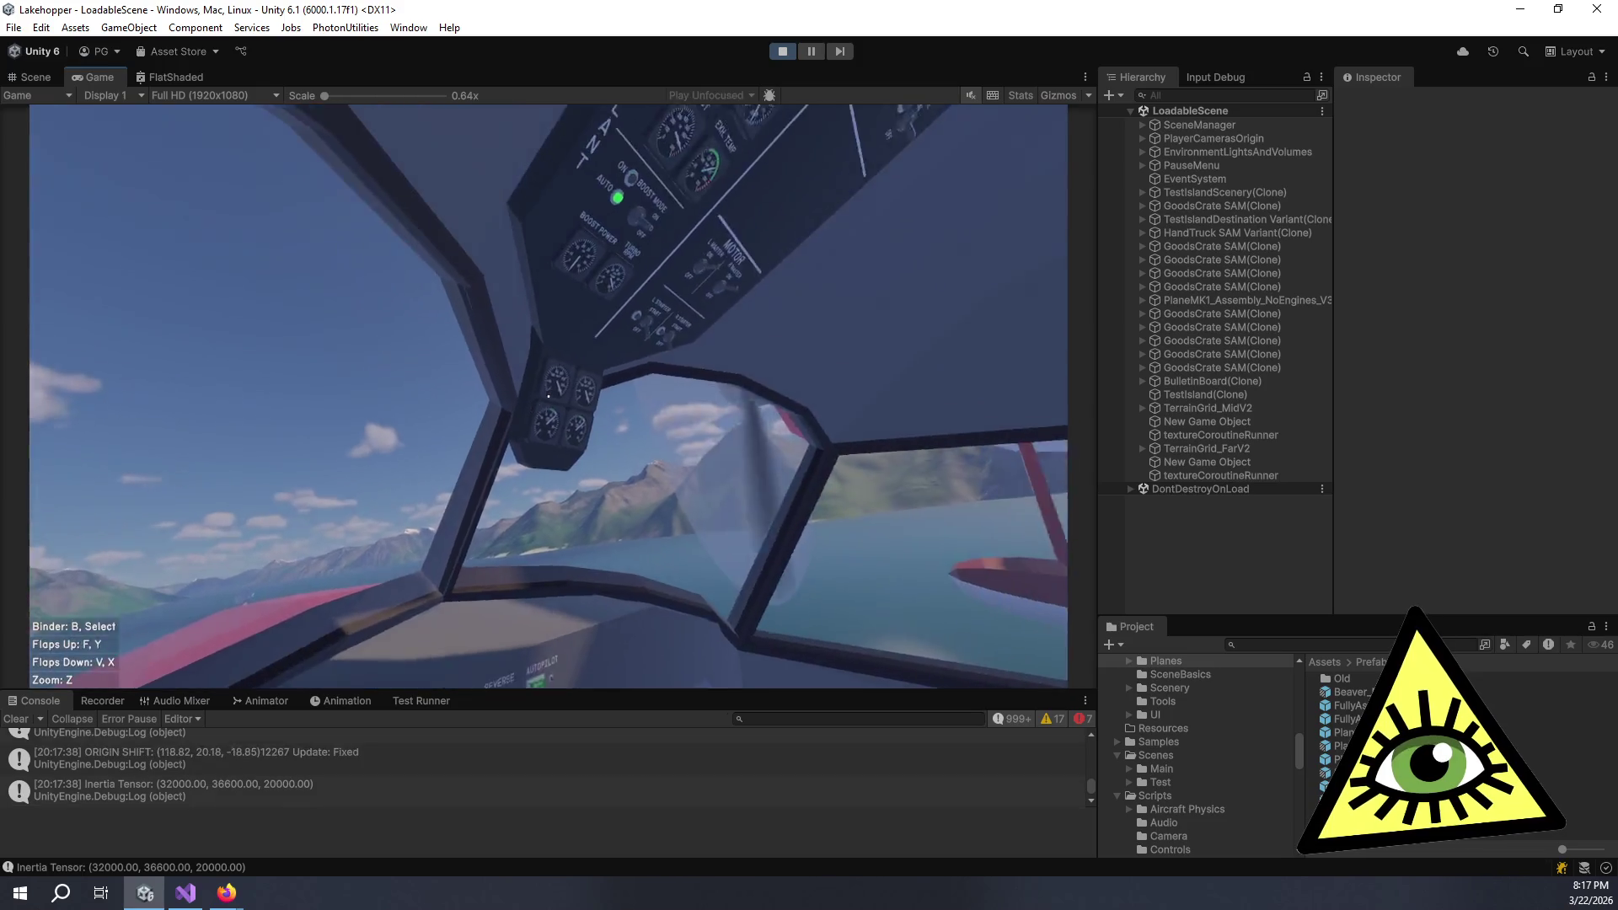
{"action": "key", "text": "z"}
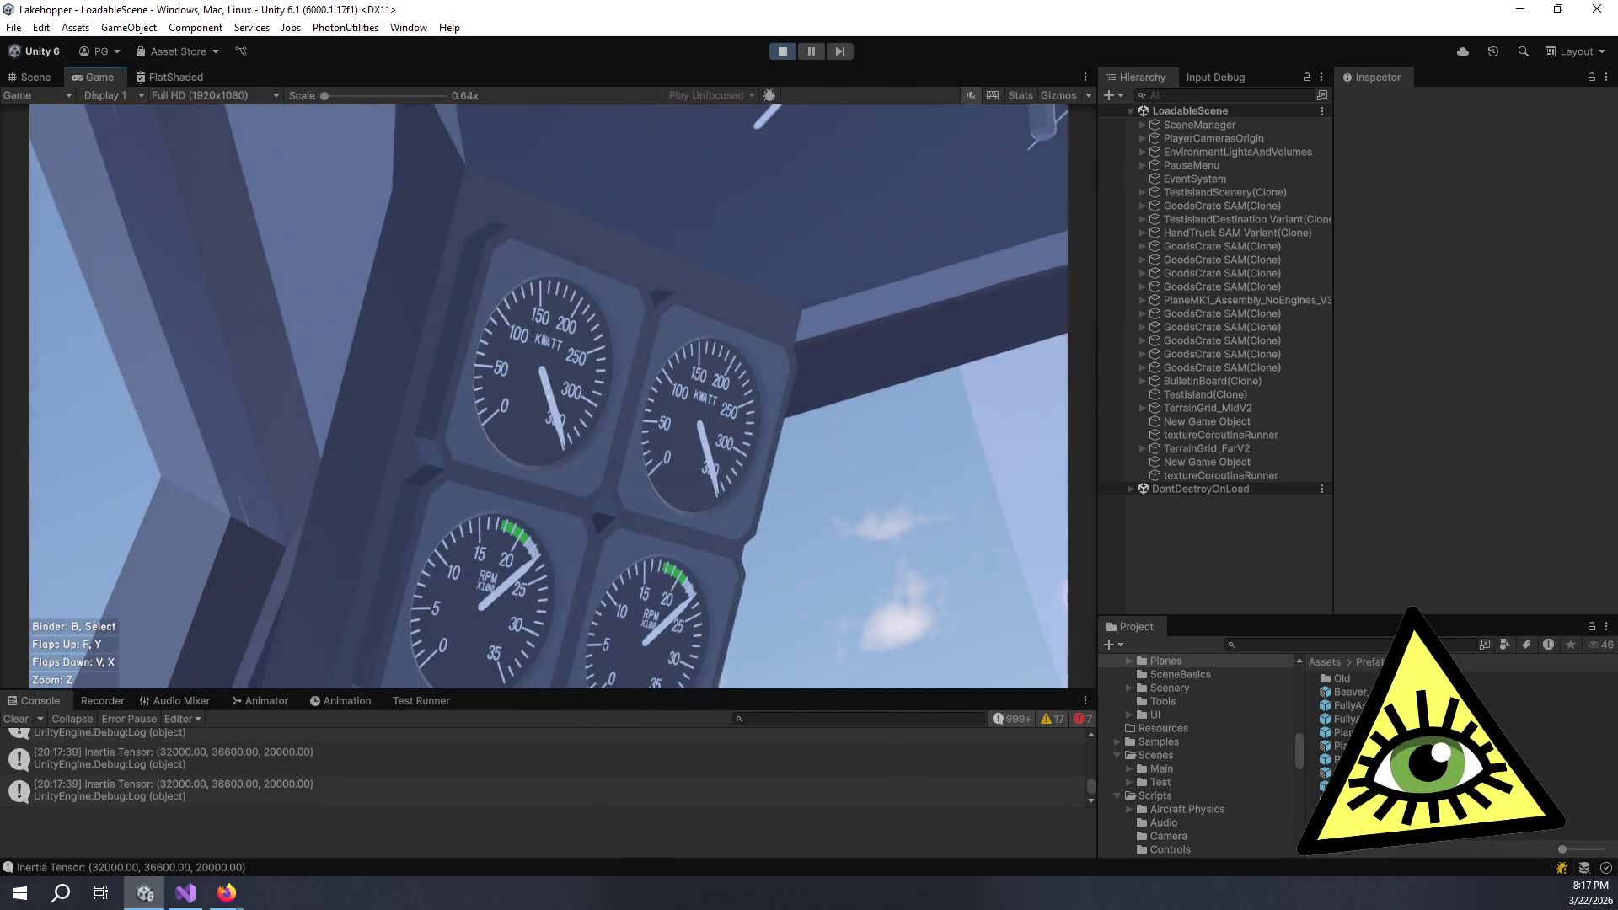
{"action": "key", "text": "z"}
{"action": "key", "text": "z"}
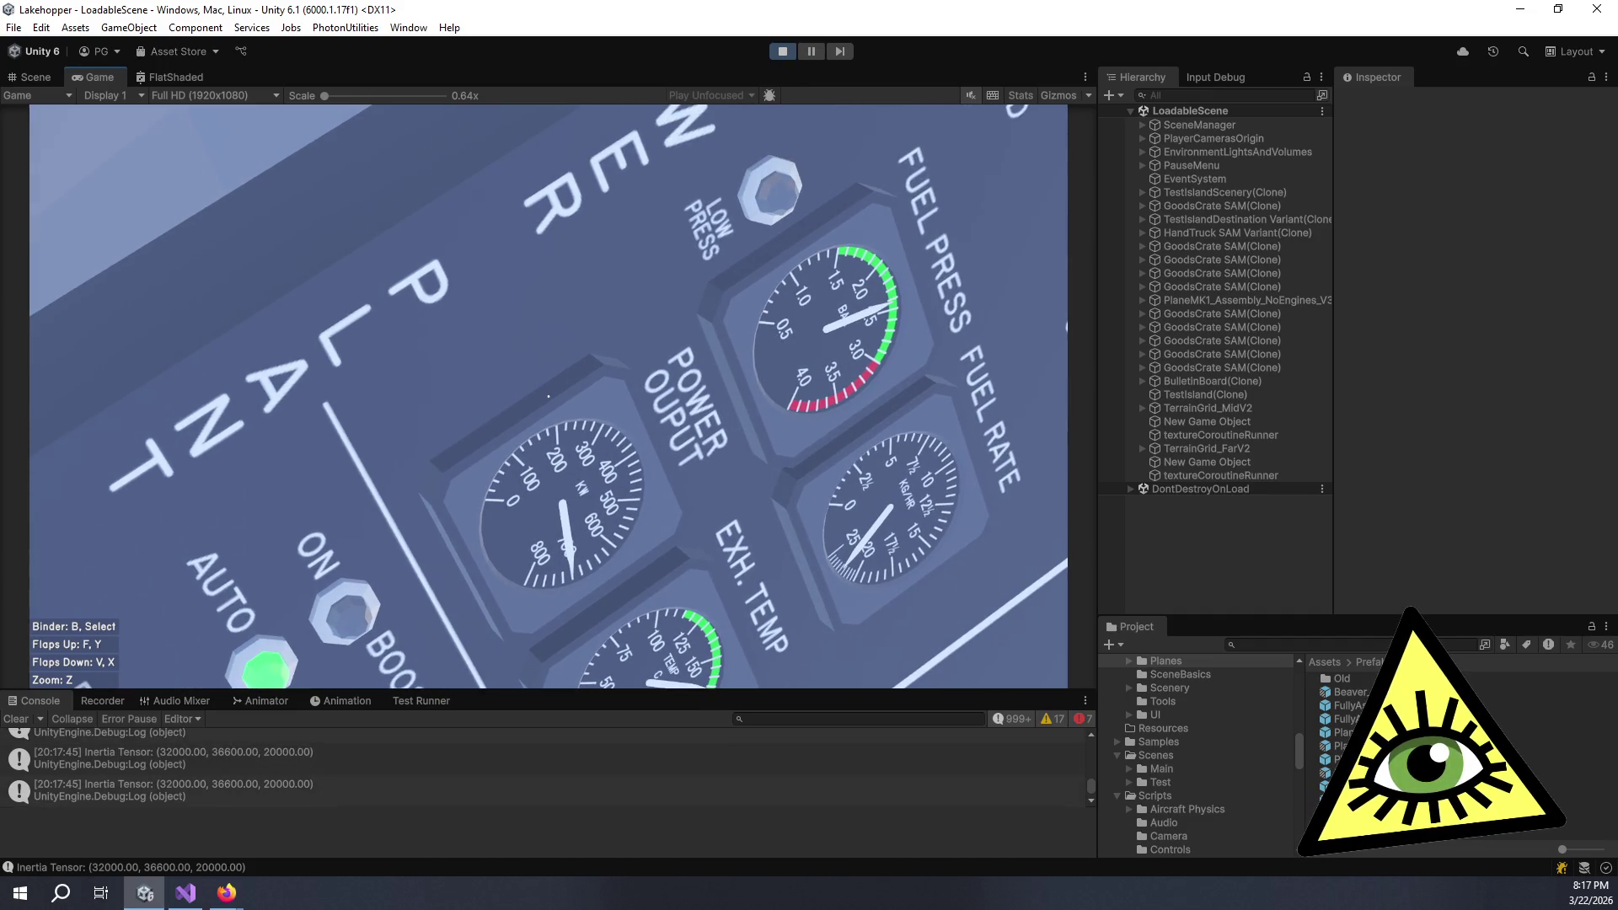
{"action": "key", "text": "z"}
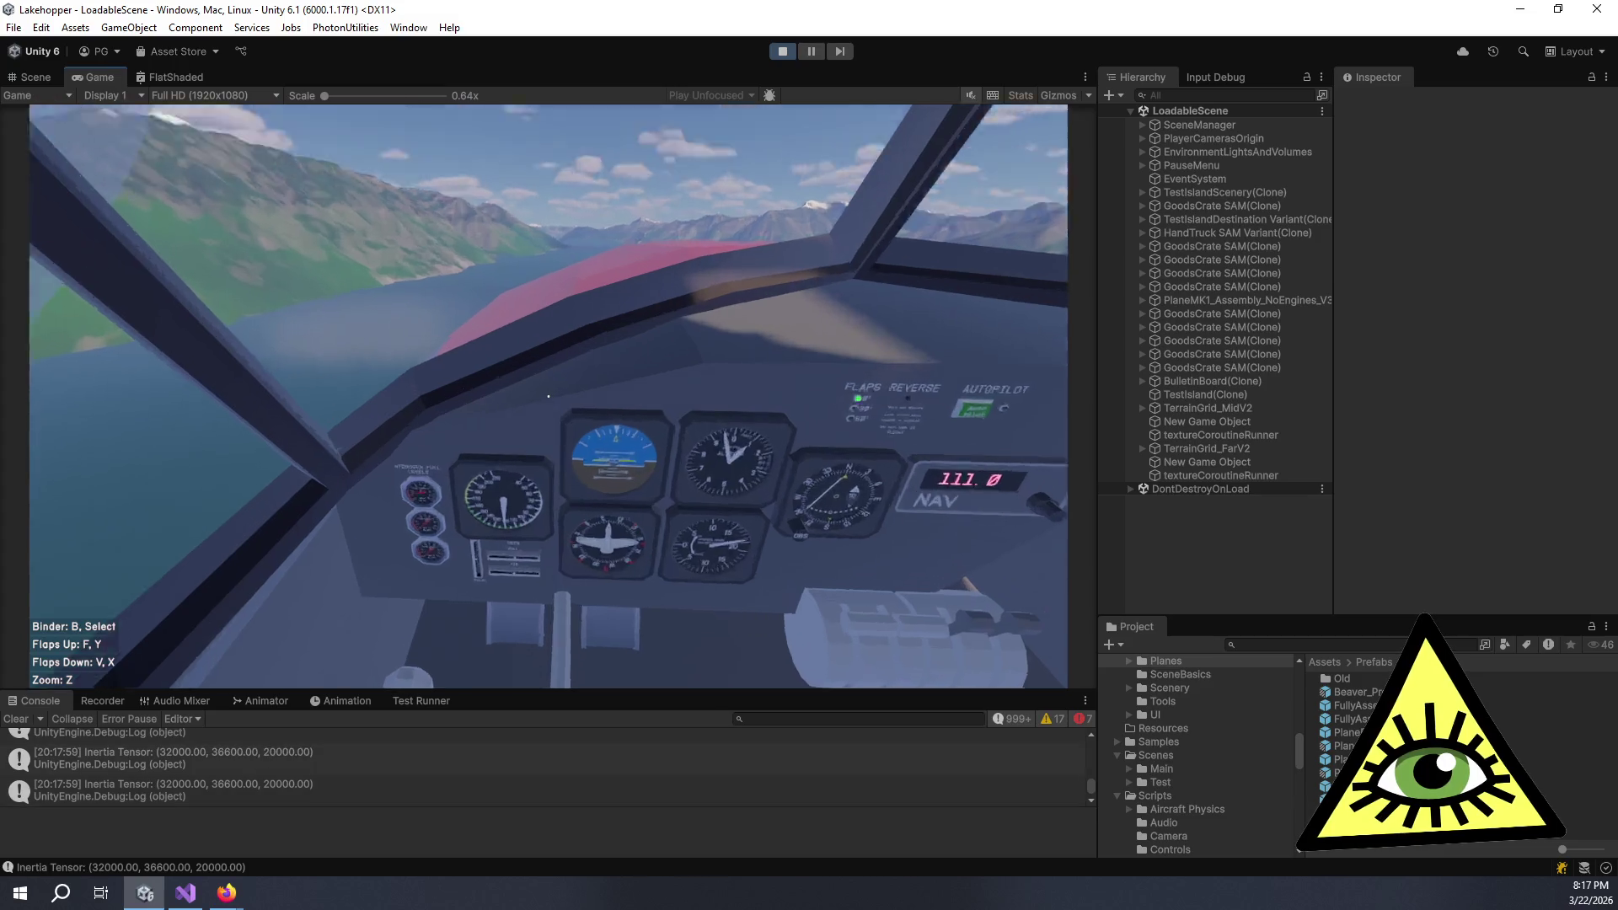
- Inspect the instrument panel gauges once more, look out the windscreen, and stop the playtest
{"action": "key", "text": "z"}
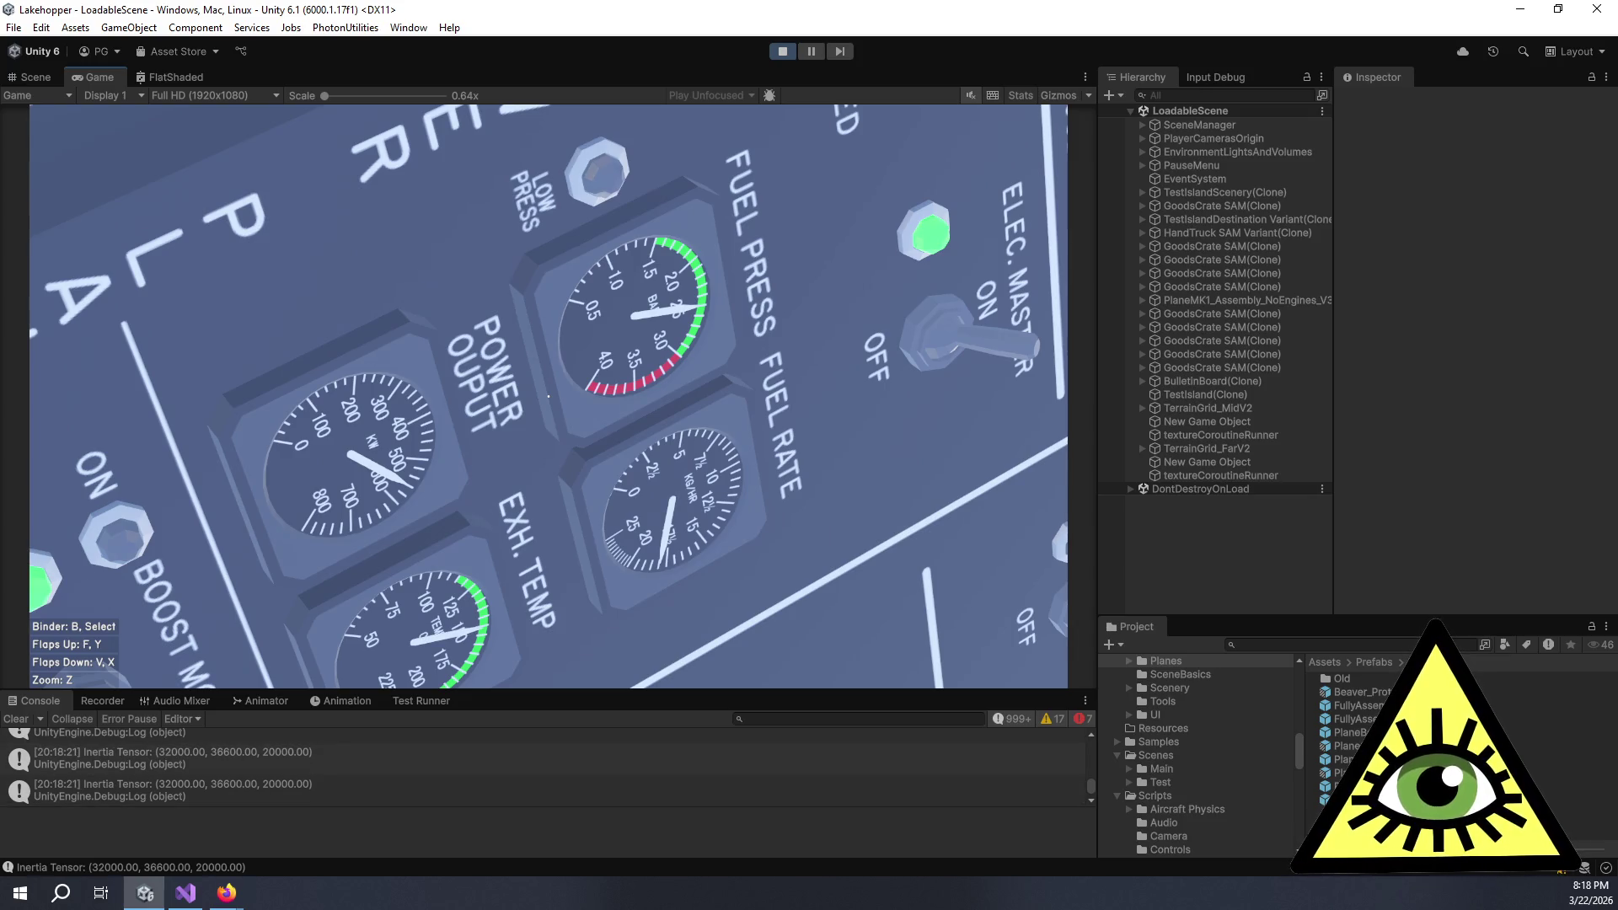
{"action": "key", "text": "z"}
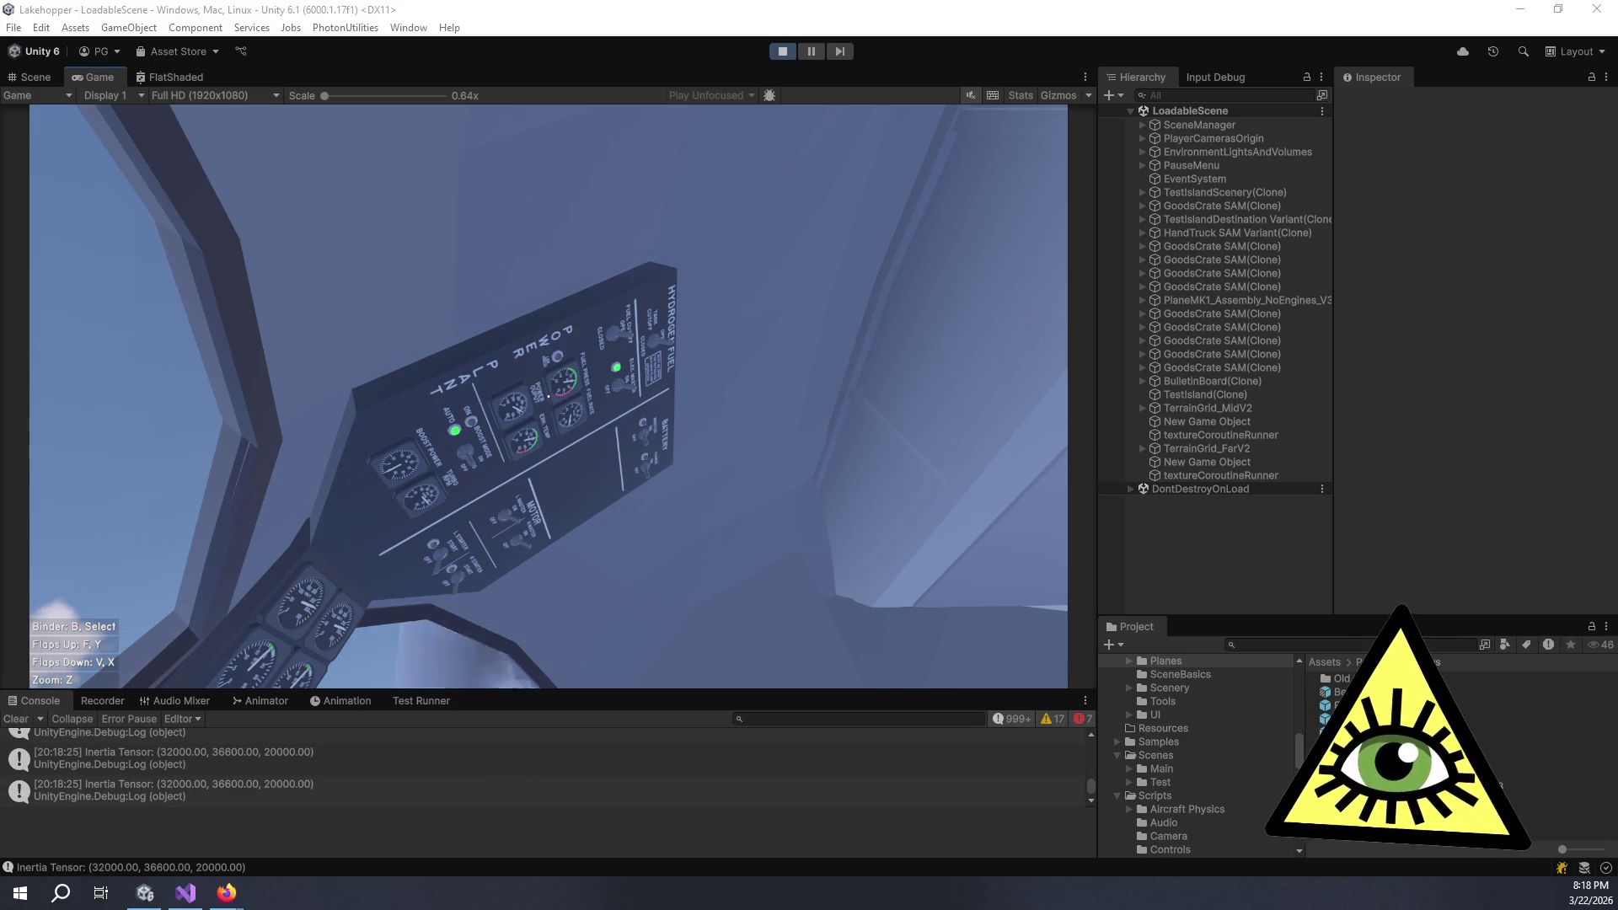
{"action": "left_click", "coordinate": [845, 523]}
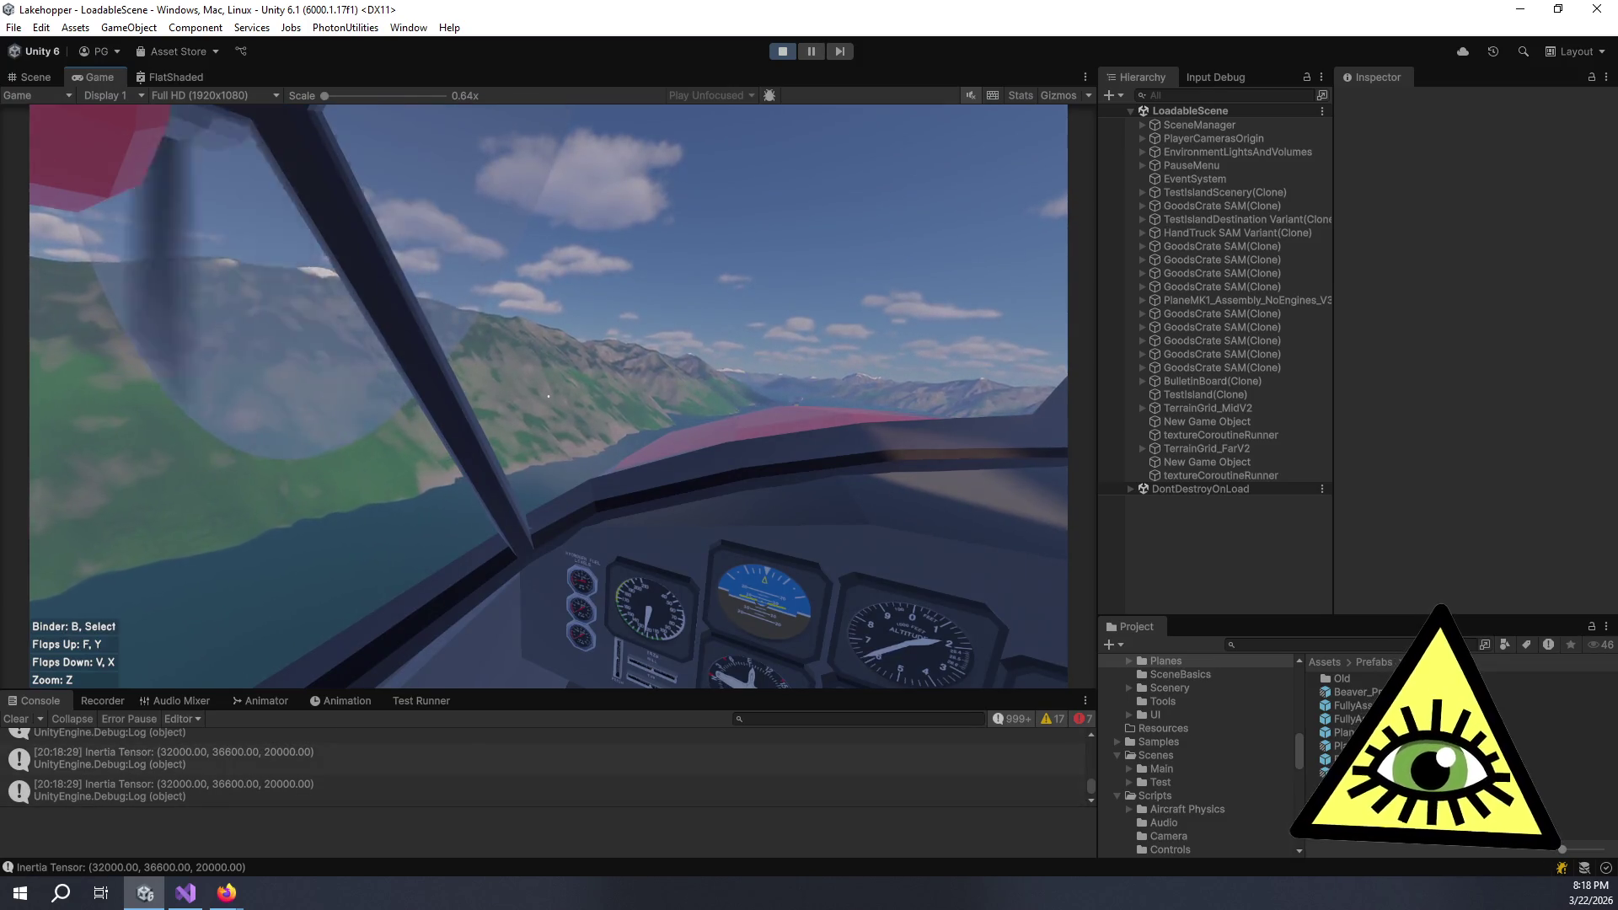
{"action": "key", "text": "ctrl+p"}
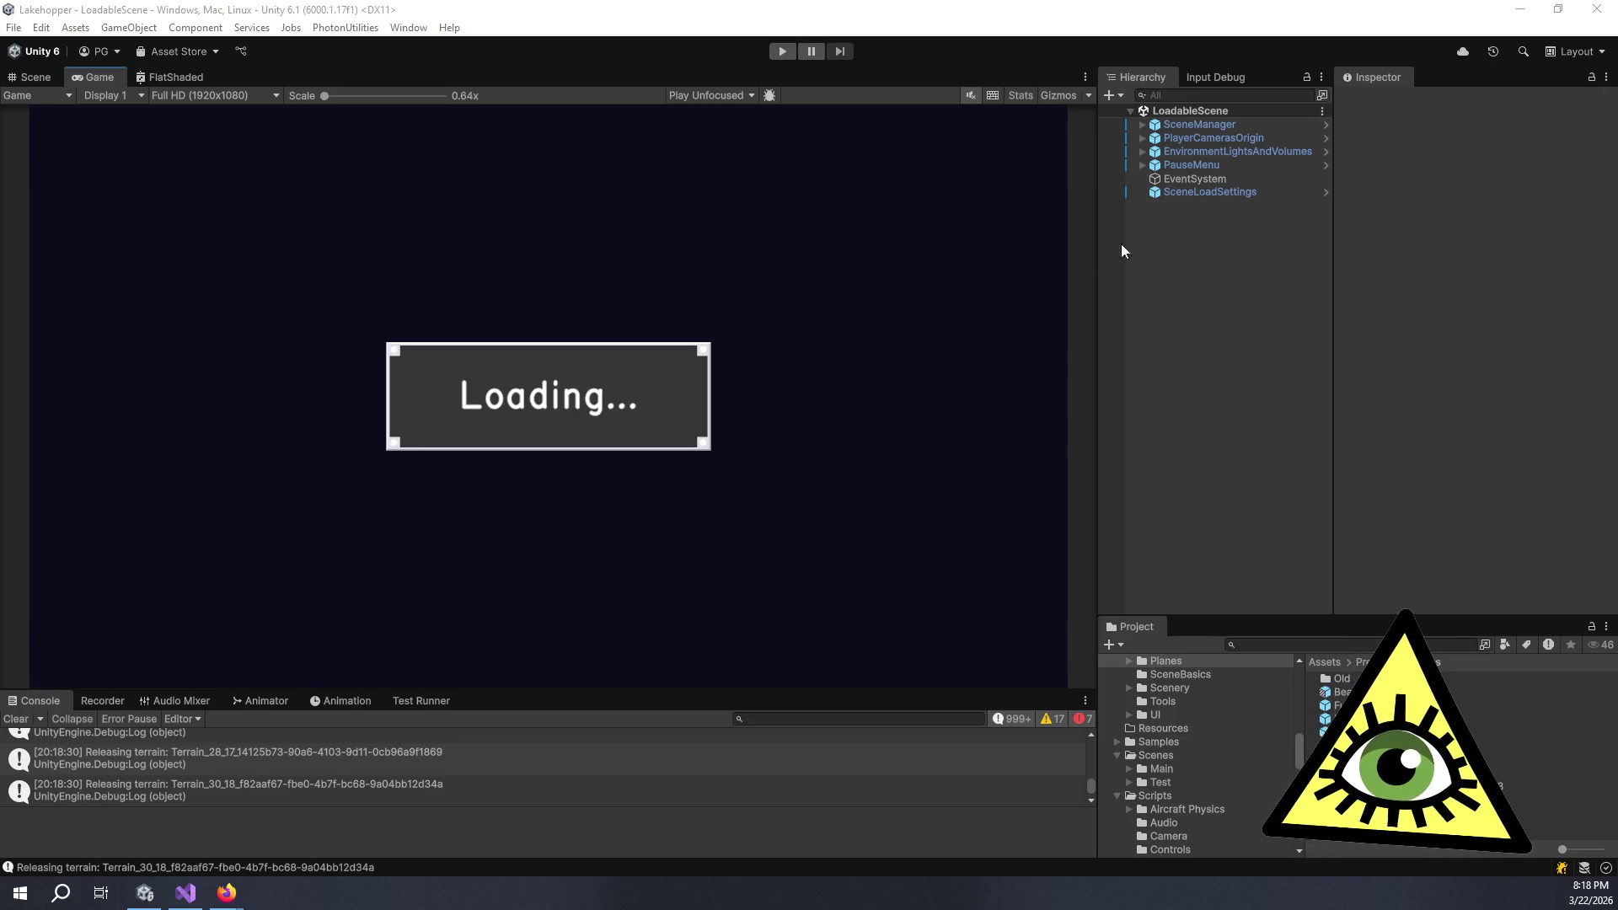
- Toggle Load From Save File on SceneLoadSettings and start a new playtest on the beach
{"action": "left_click", "coordinate": [1227, 193]}
{"action": "left_click", "coordinate": [1458, 324]}
{"action": "left_click", "coordinate": [784, 50]}
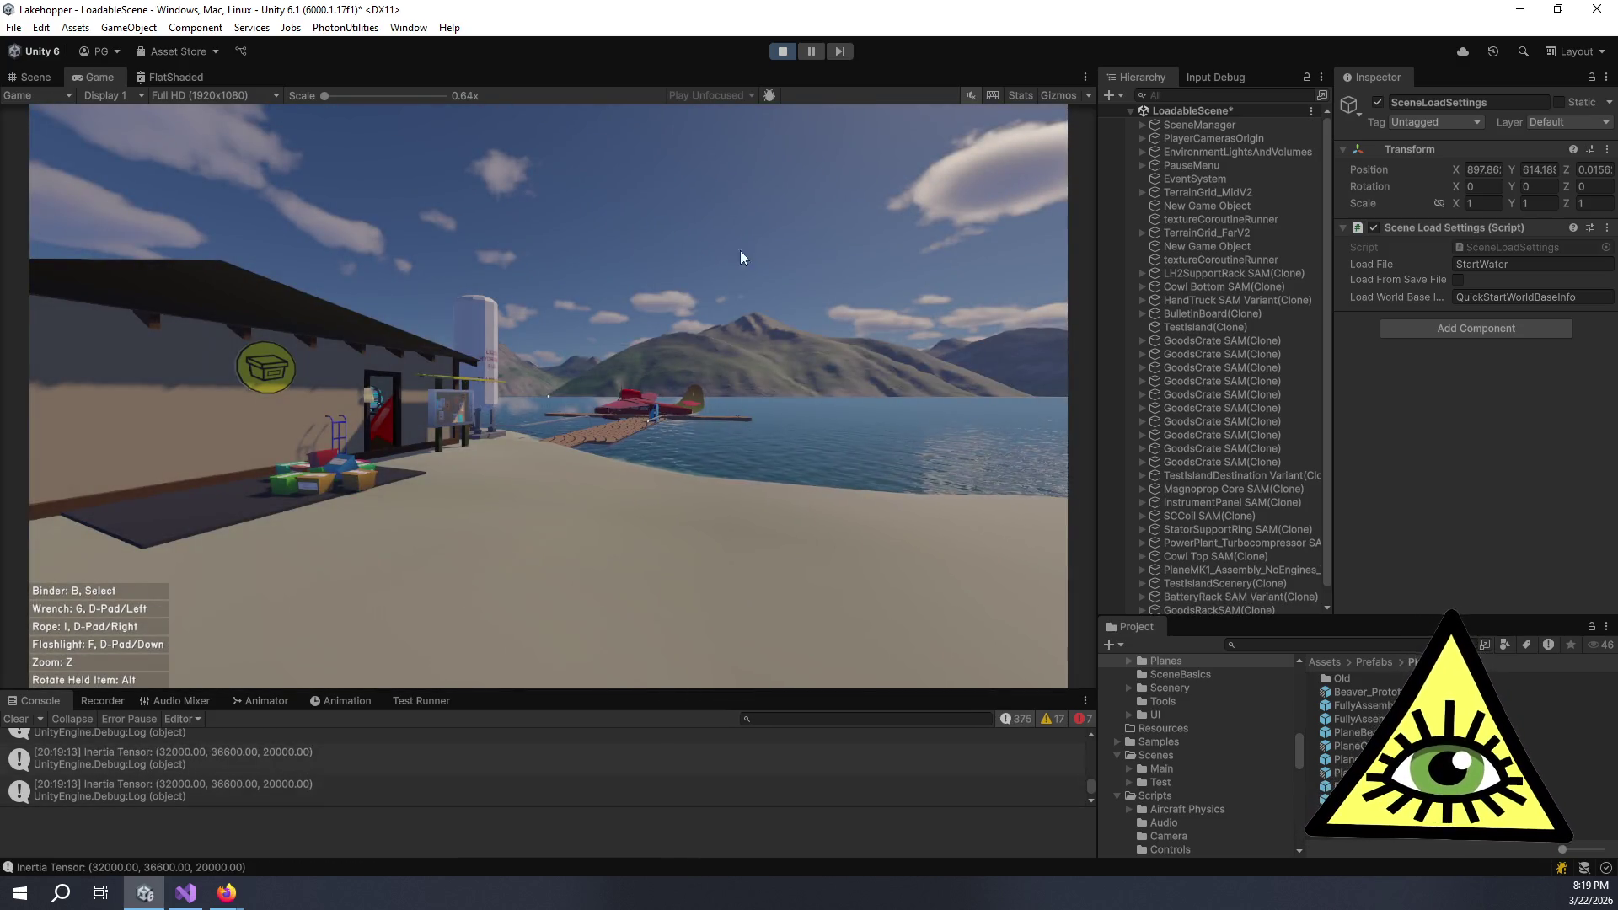
{"action": "left_click", "coordinate": [713, 320]}
- Walk to the building, trying out the binder, wrench and rope, then go indoors
{"action": "key", "text": "w"}
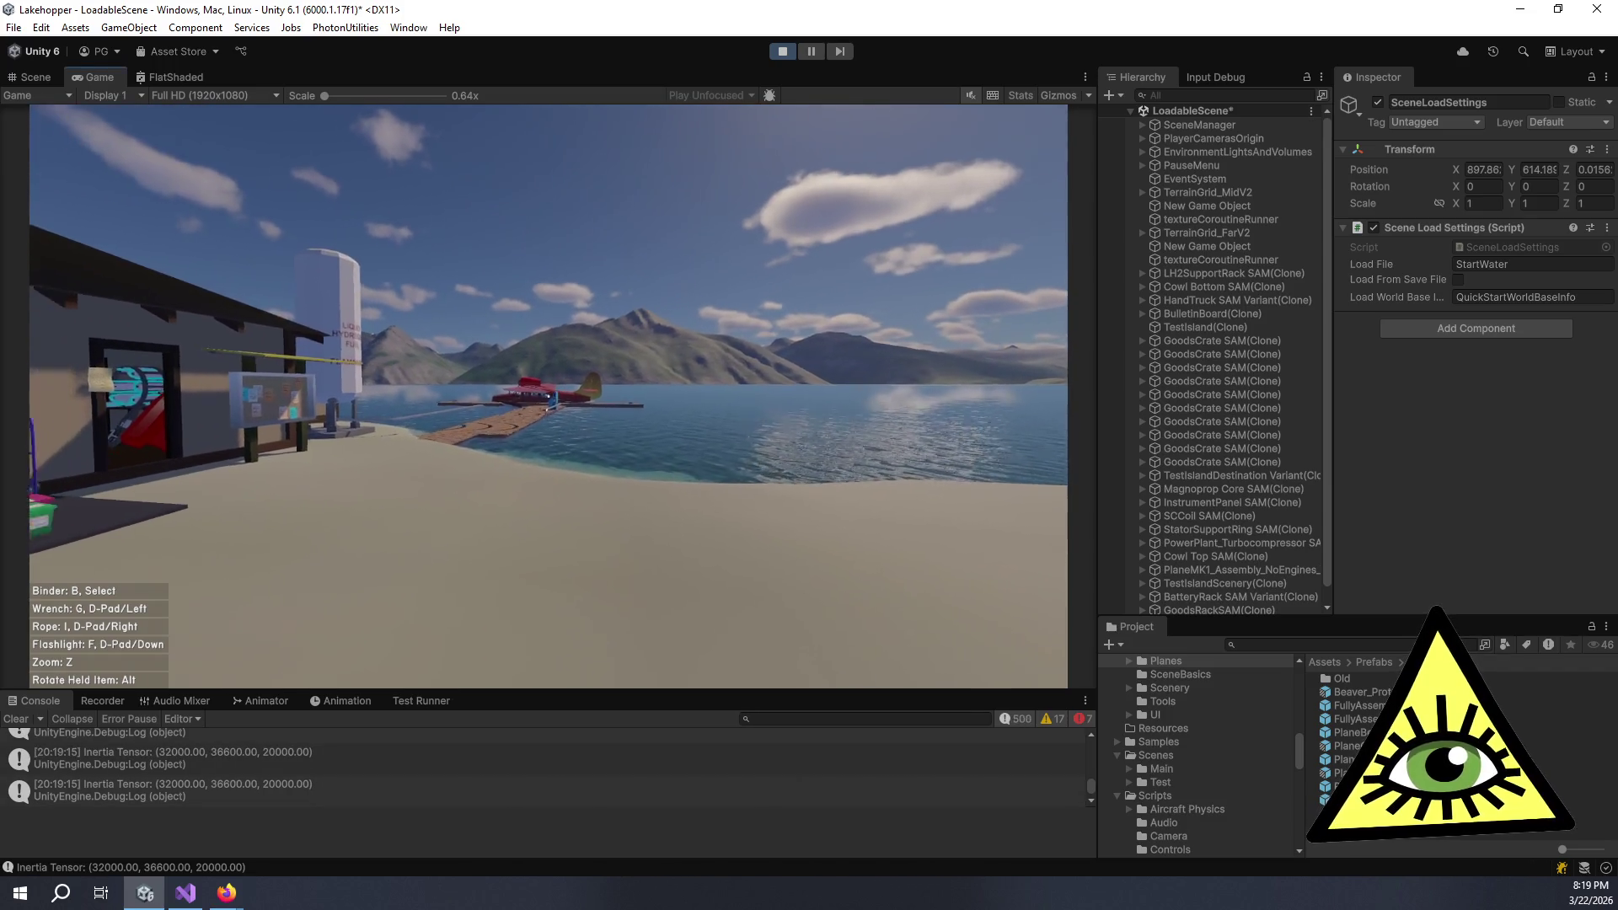
{"action": "key", "text": "b"}
{"action": "key", "text": "b"}
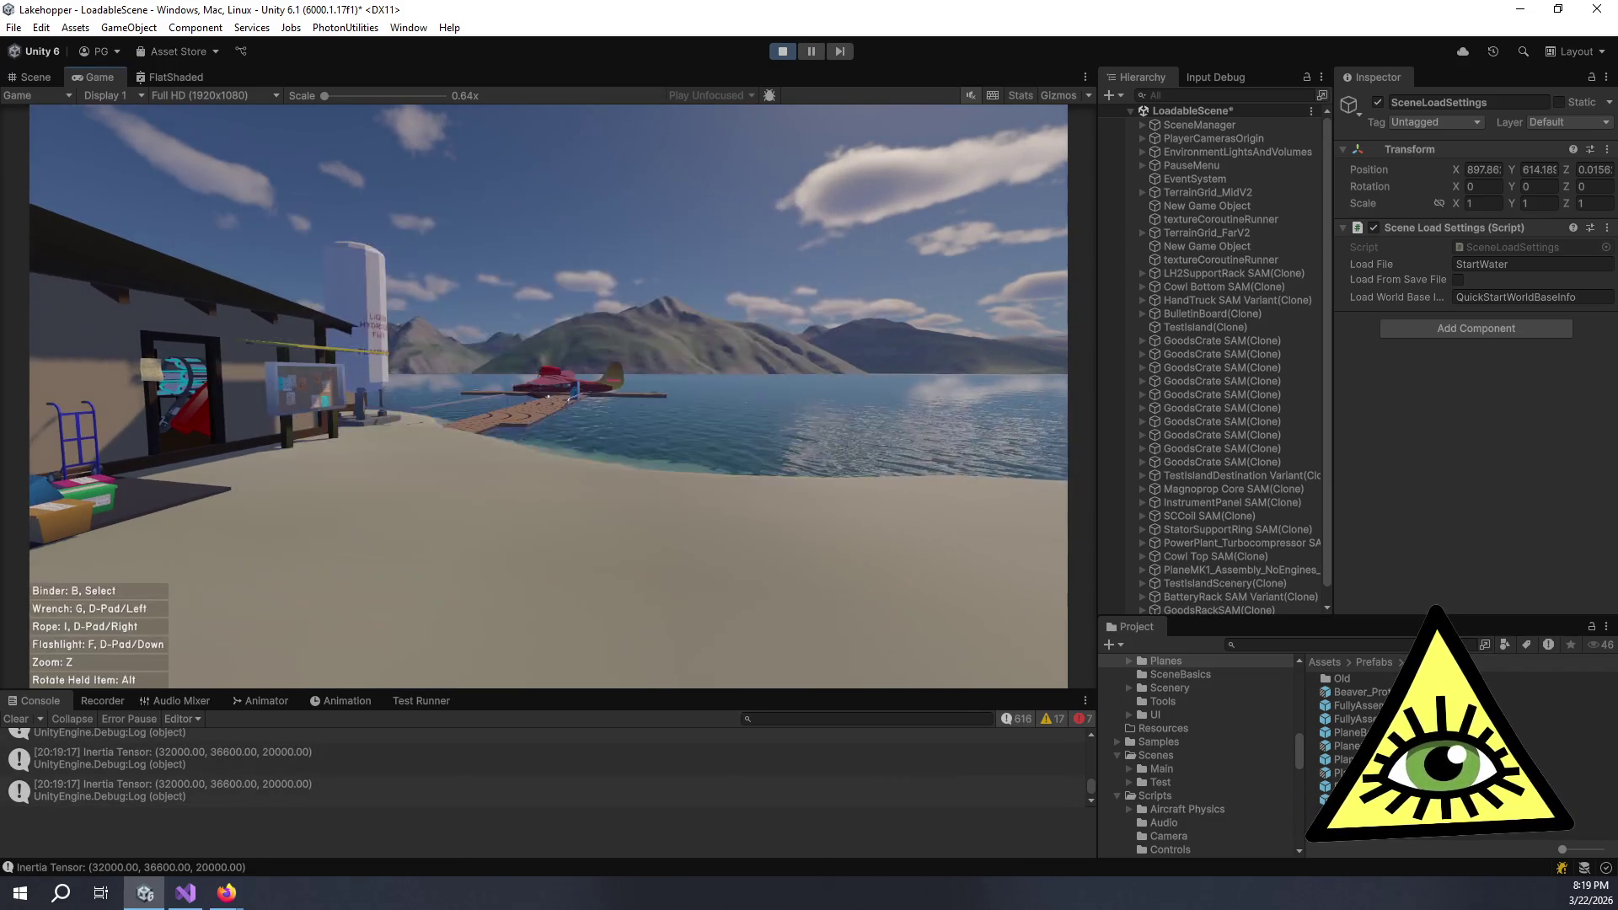
{"action": "key", "text": "g"}
{"action": "key", "text": "g"}
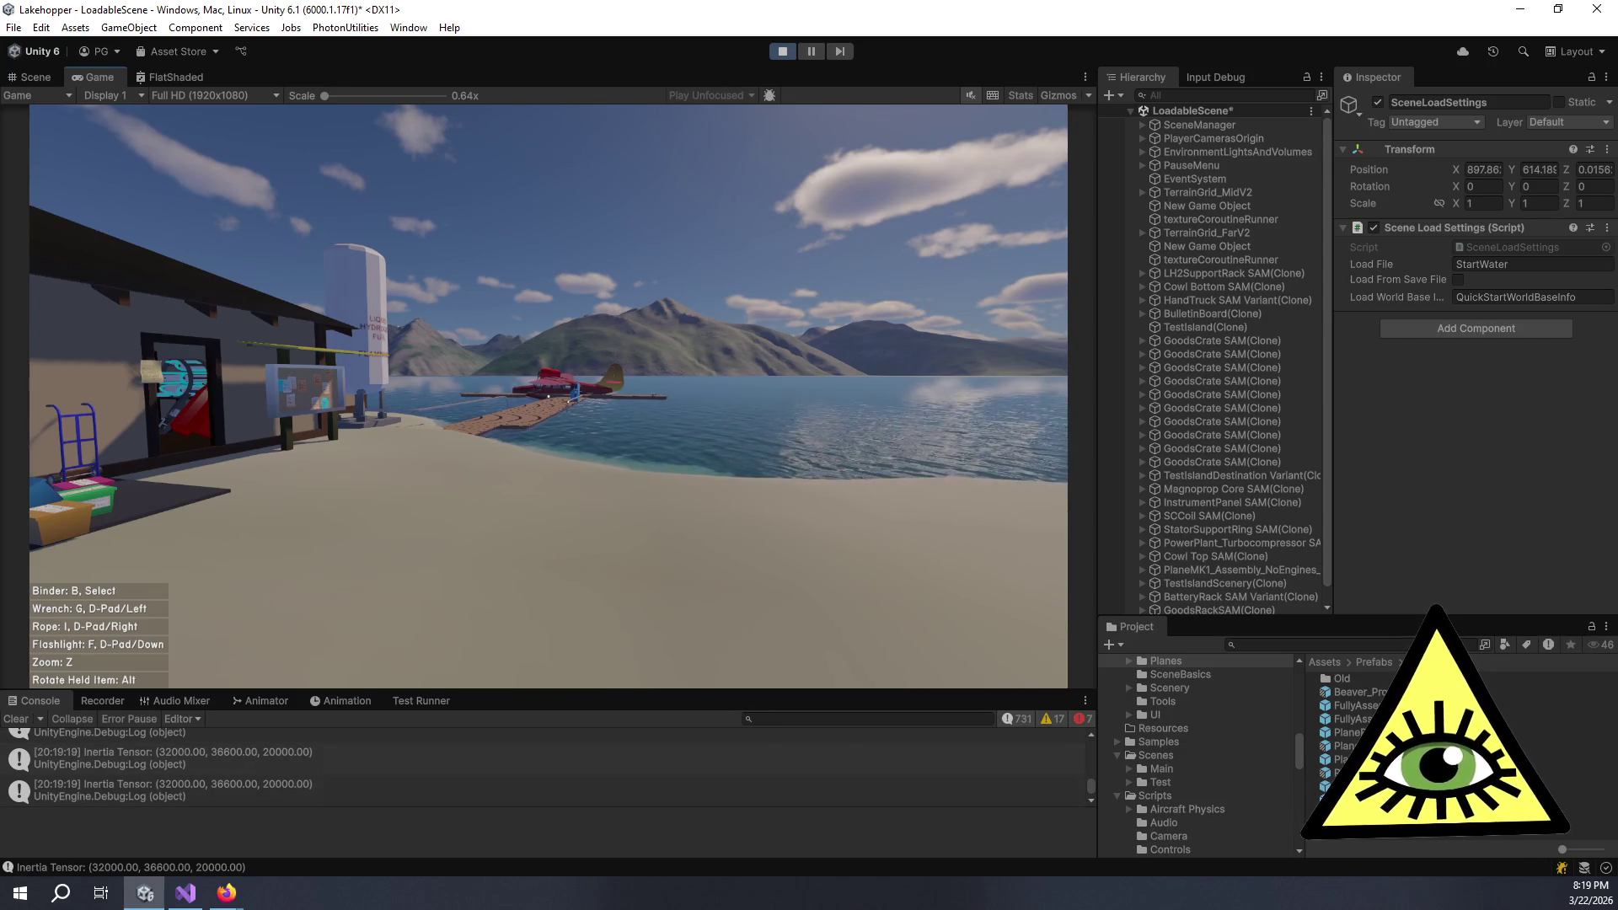
{"action": "key", "text": "i"}
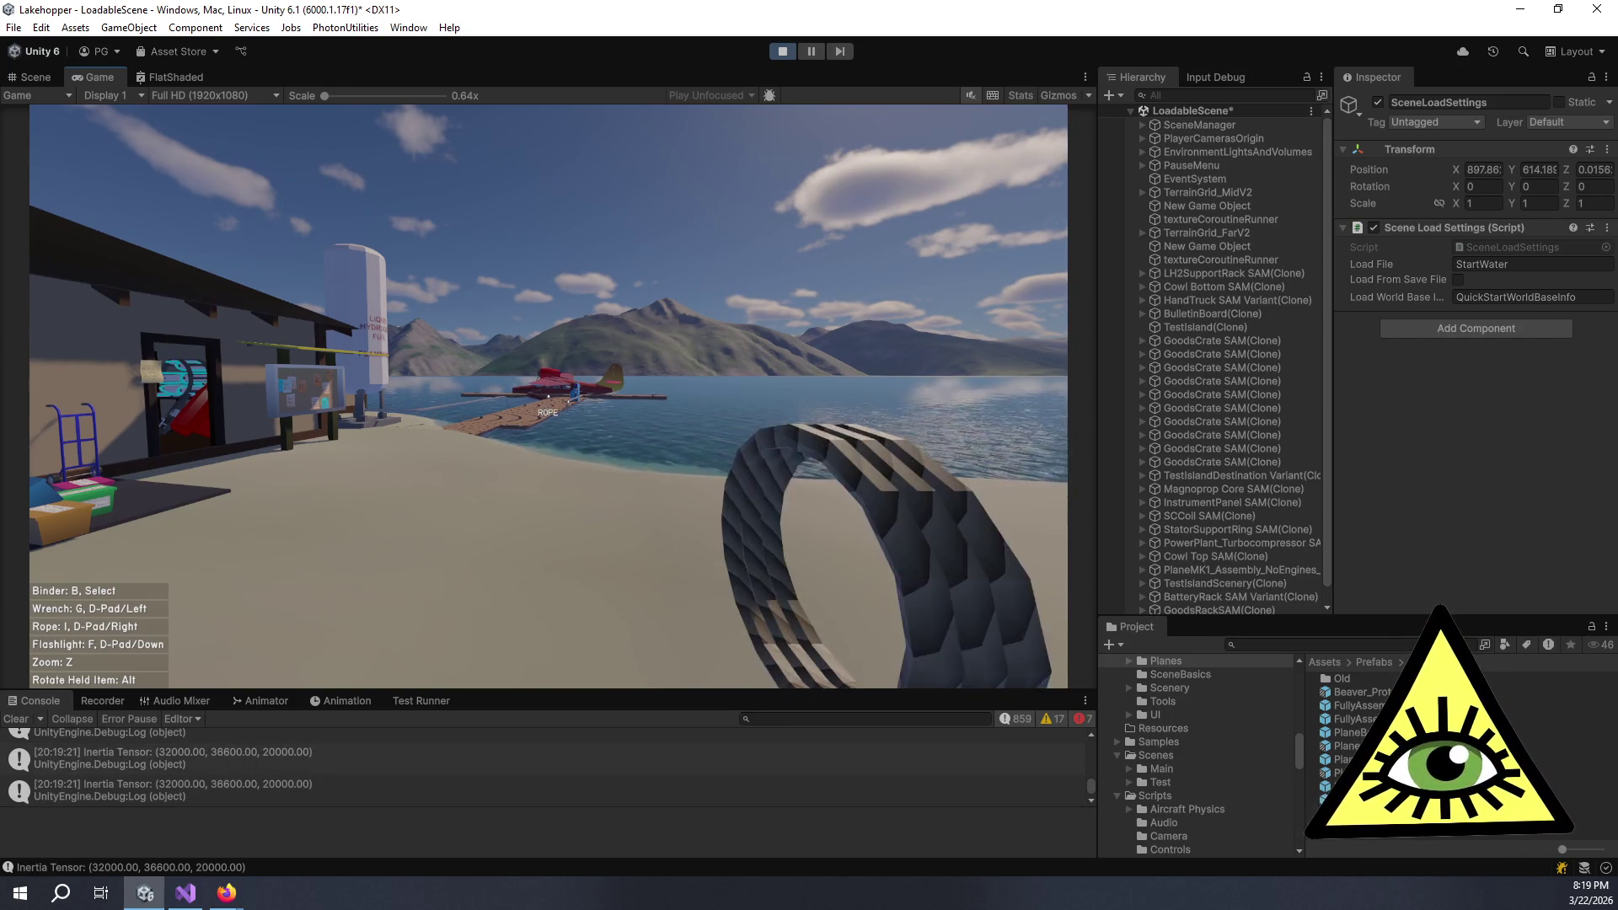
{"action": "key", "text": "i"}
{"action": "key", "text": "w"}
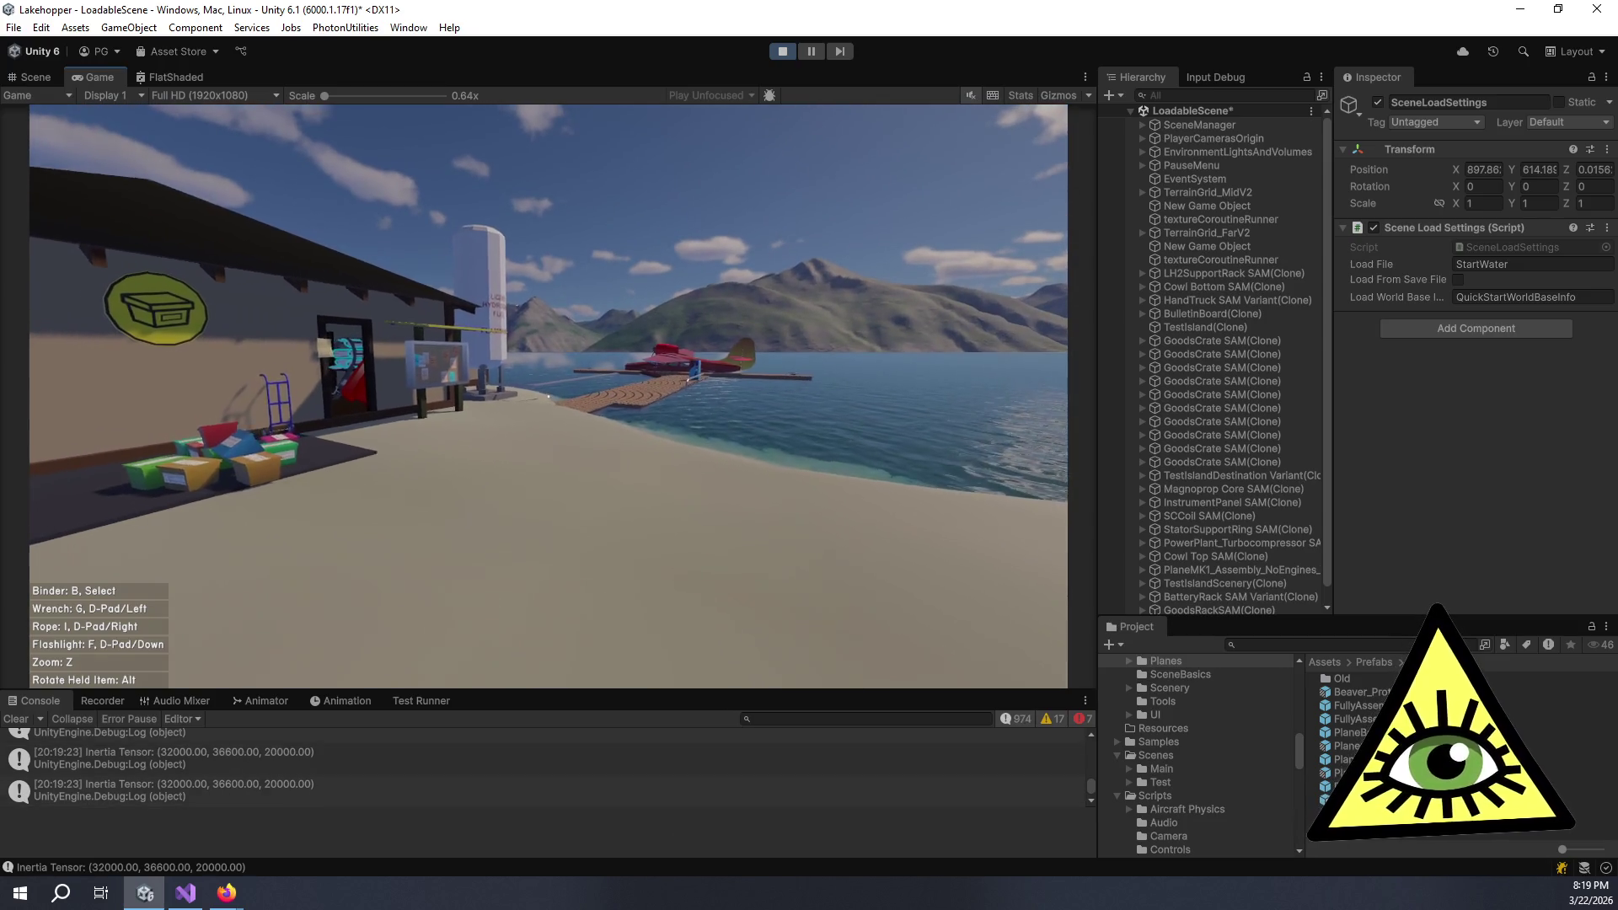
{"action": "key", "text": "w"}
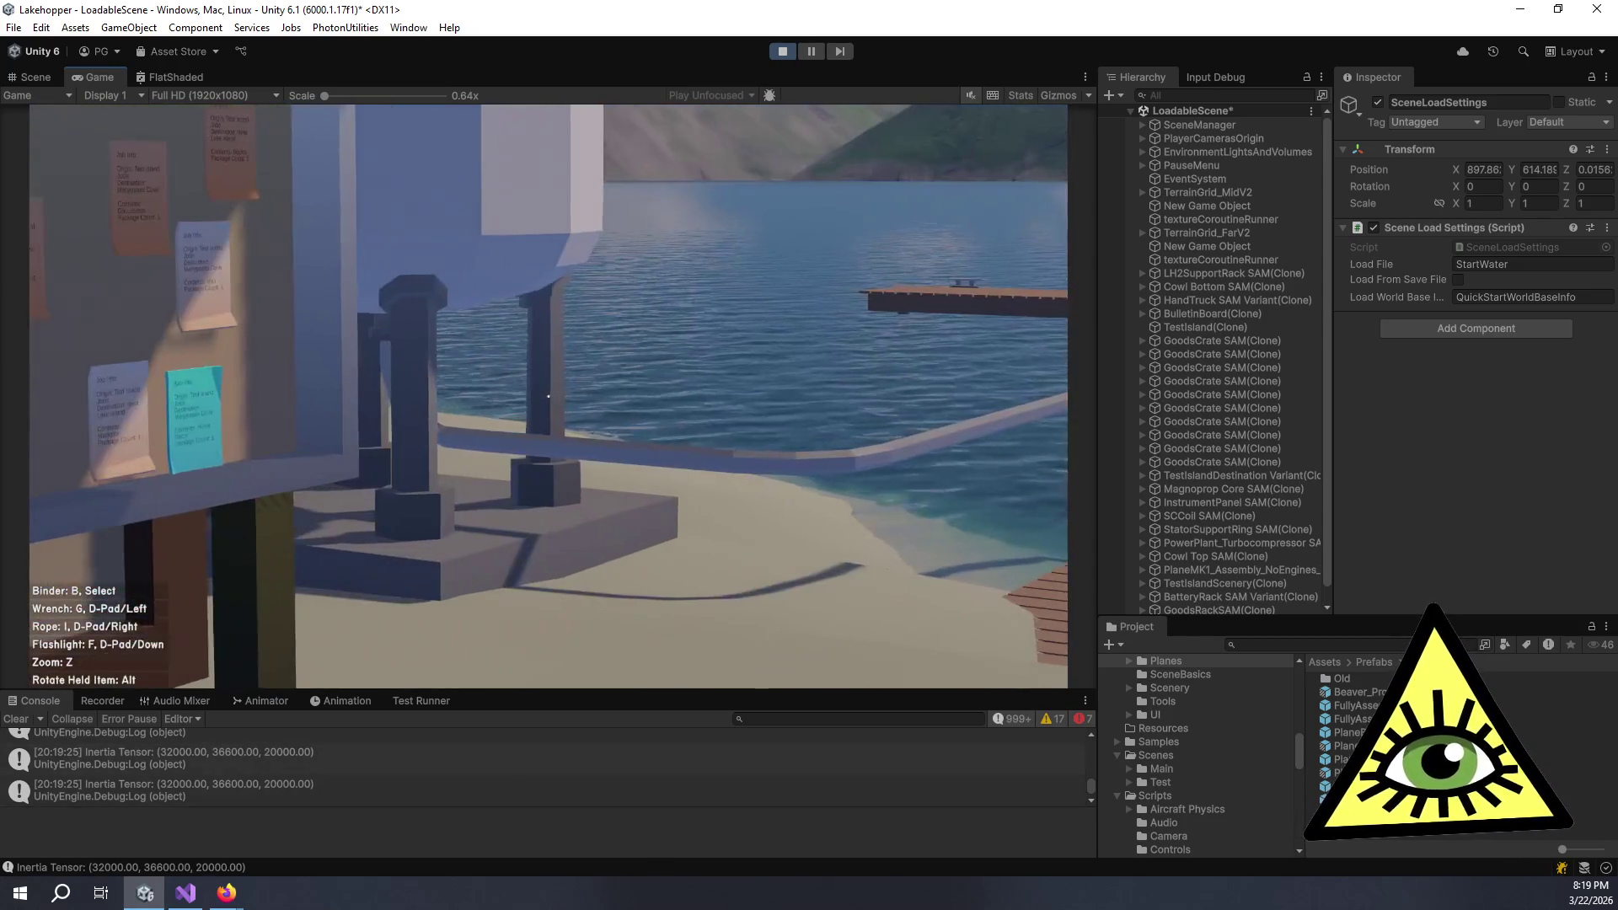
{"action": "key", "text": "w"}
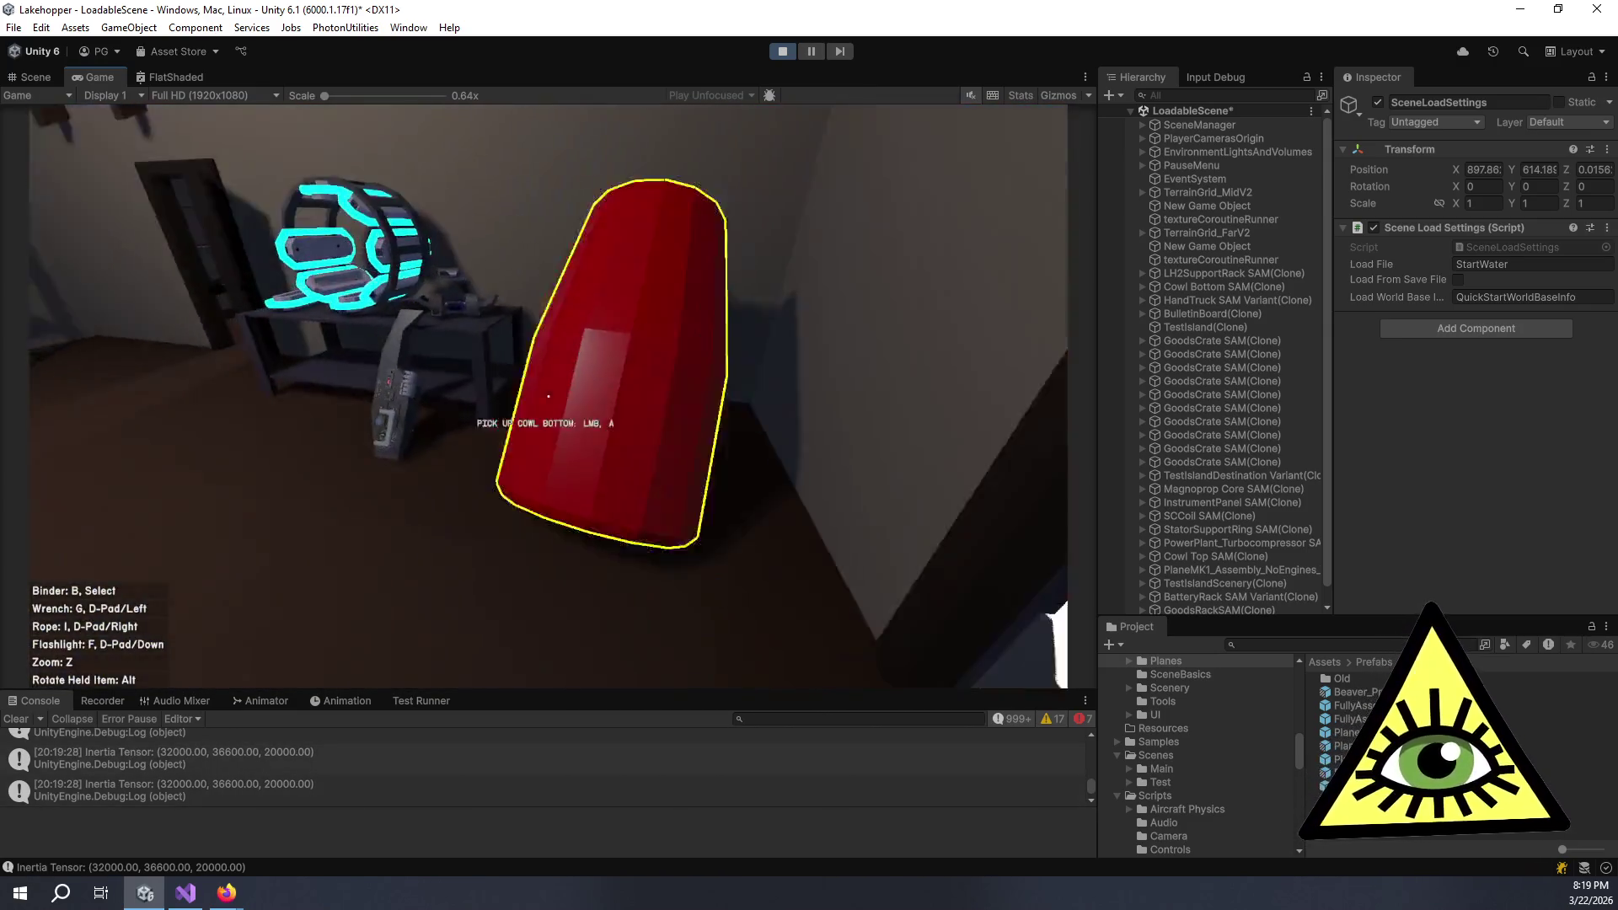
- Pick up the cowl top, rotate it several times, and drop it
{"action": "left_click", "coordinate": [548, 396]}
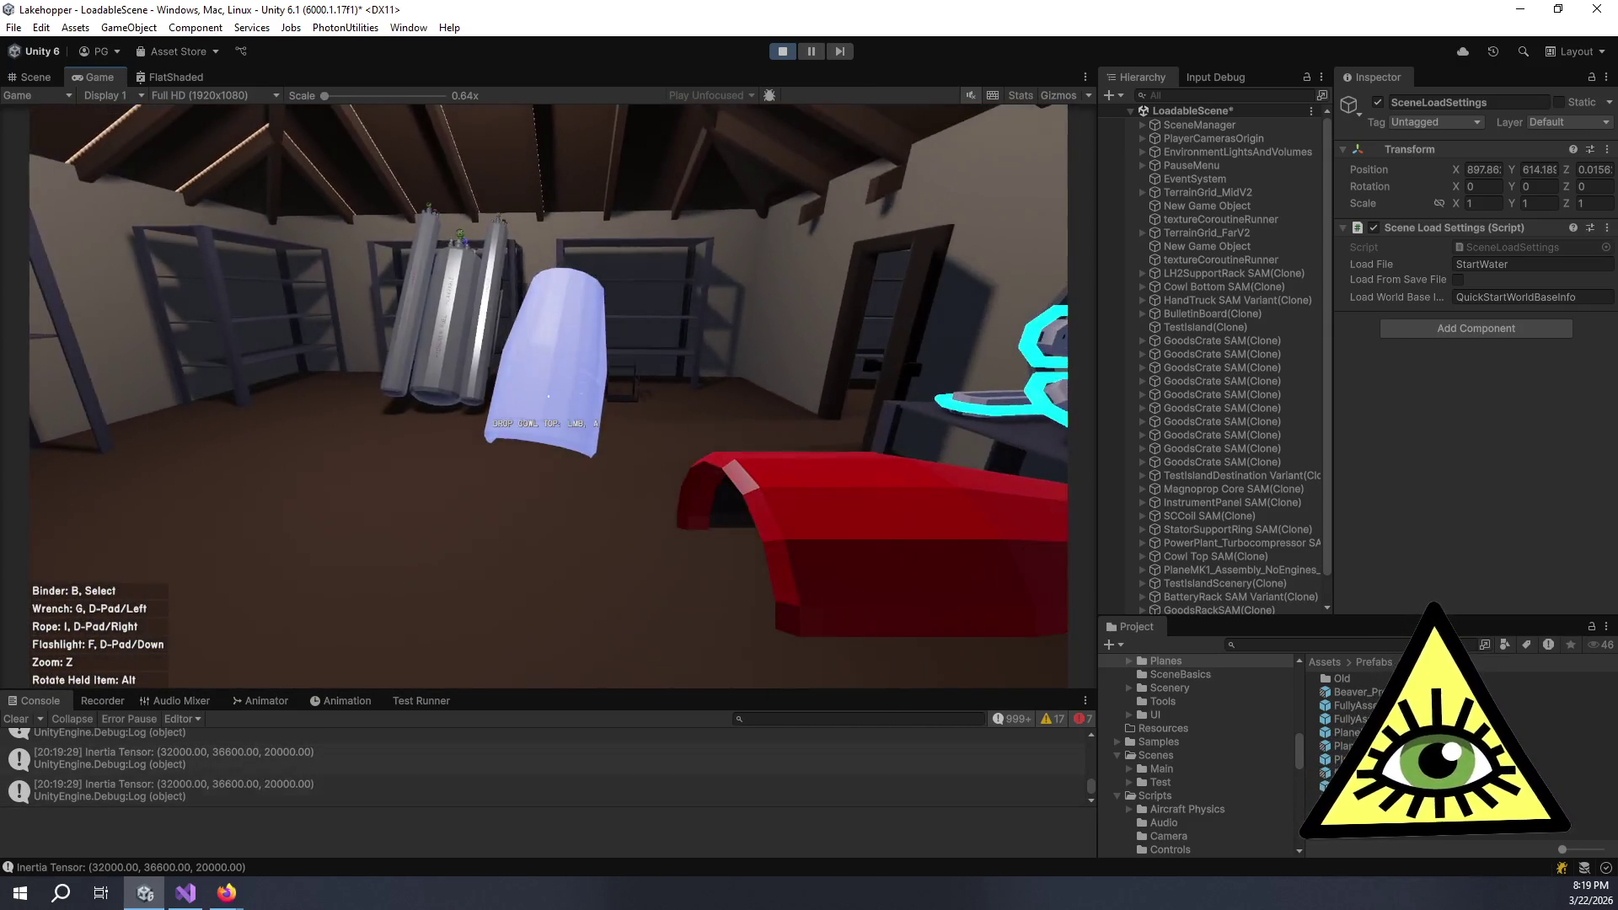
{"action": "key", "text": "alt"}
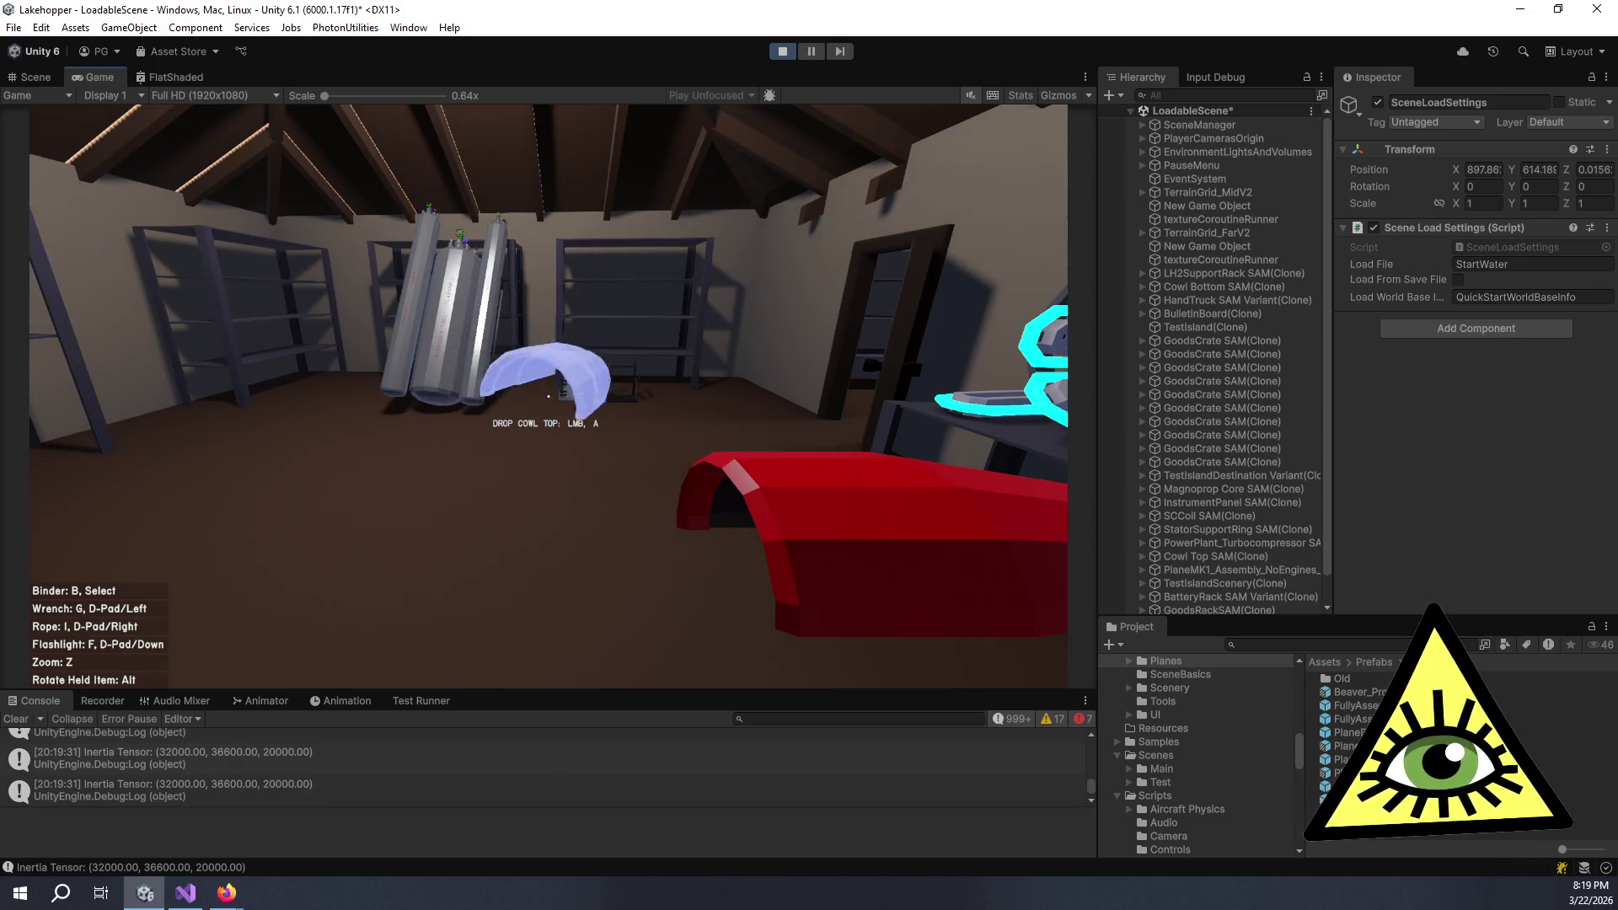
{"action": "key", "text": "alt"}
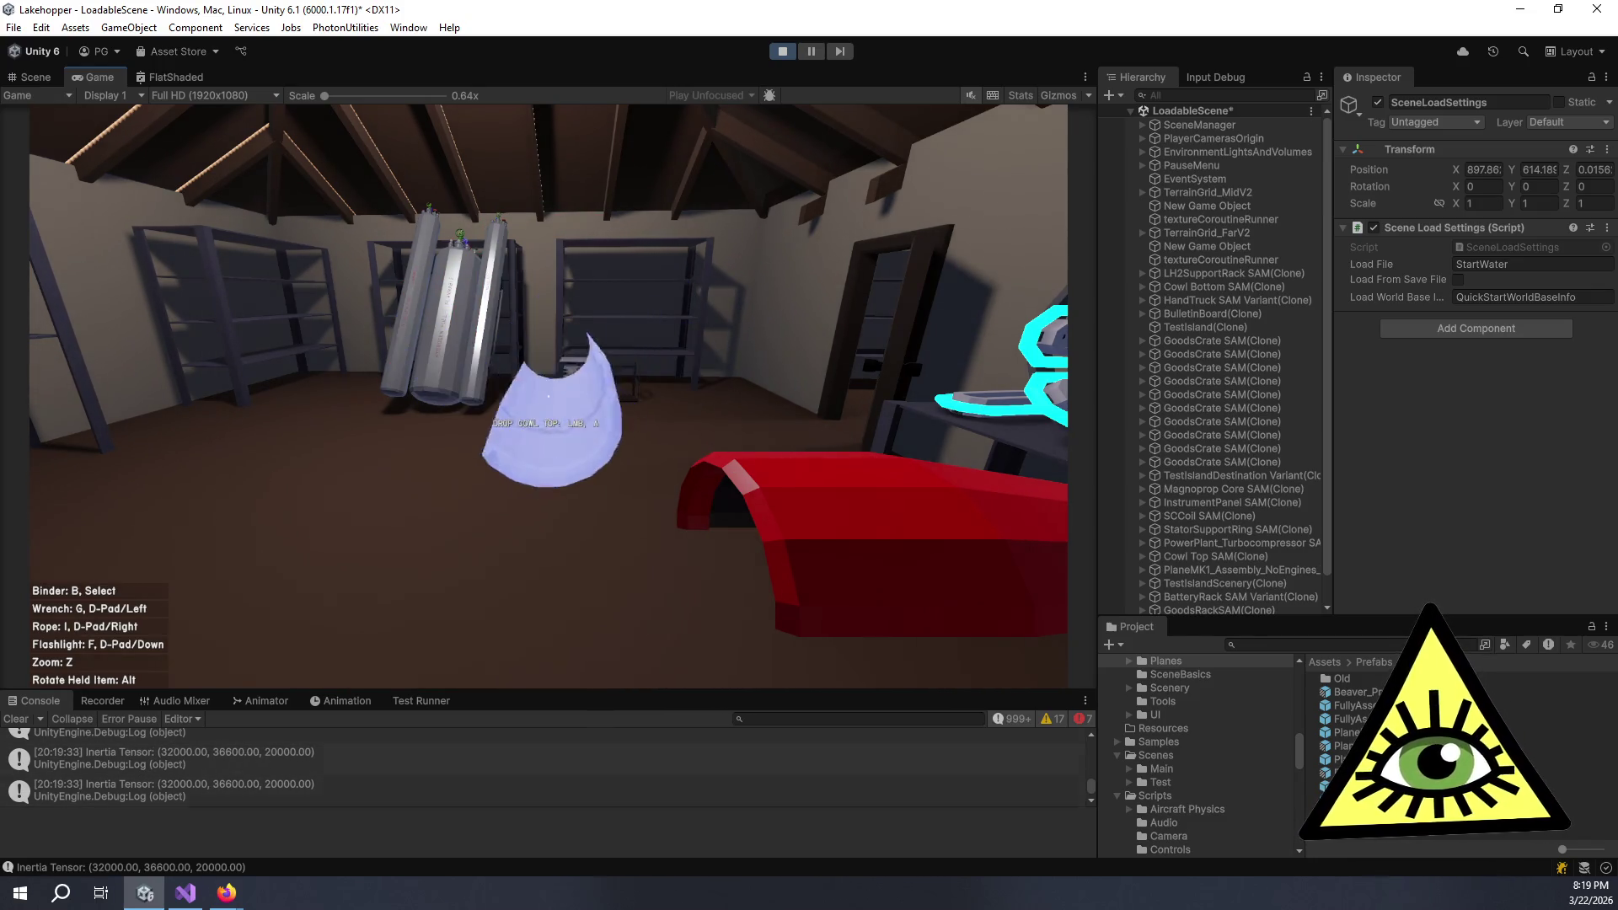
{"action": "key", "text": "alt"}
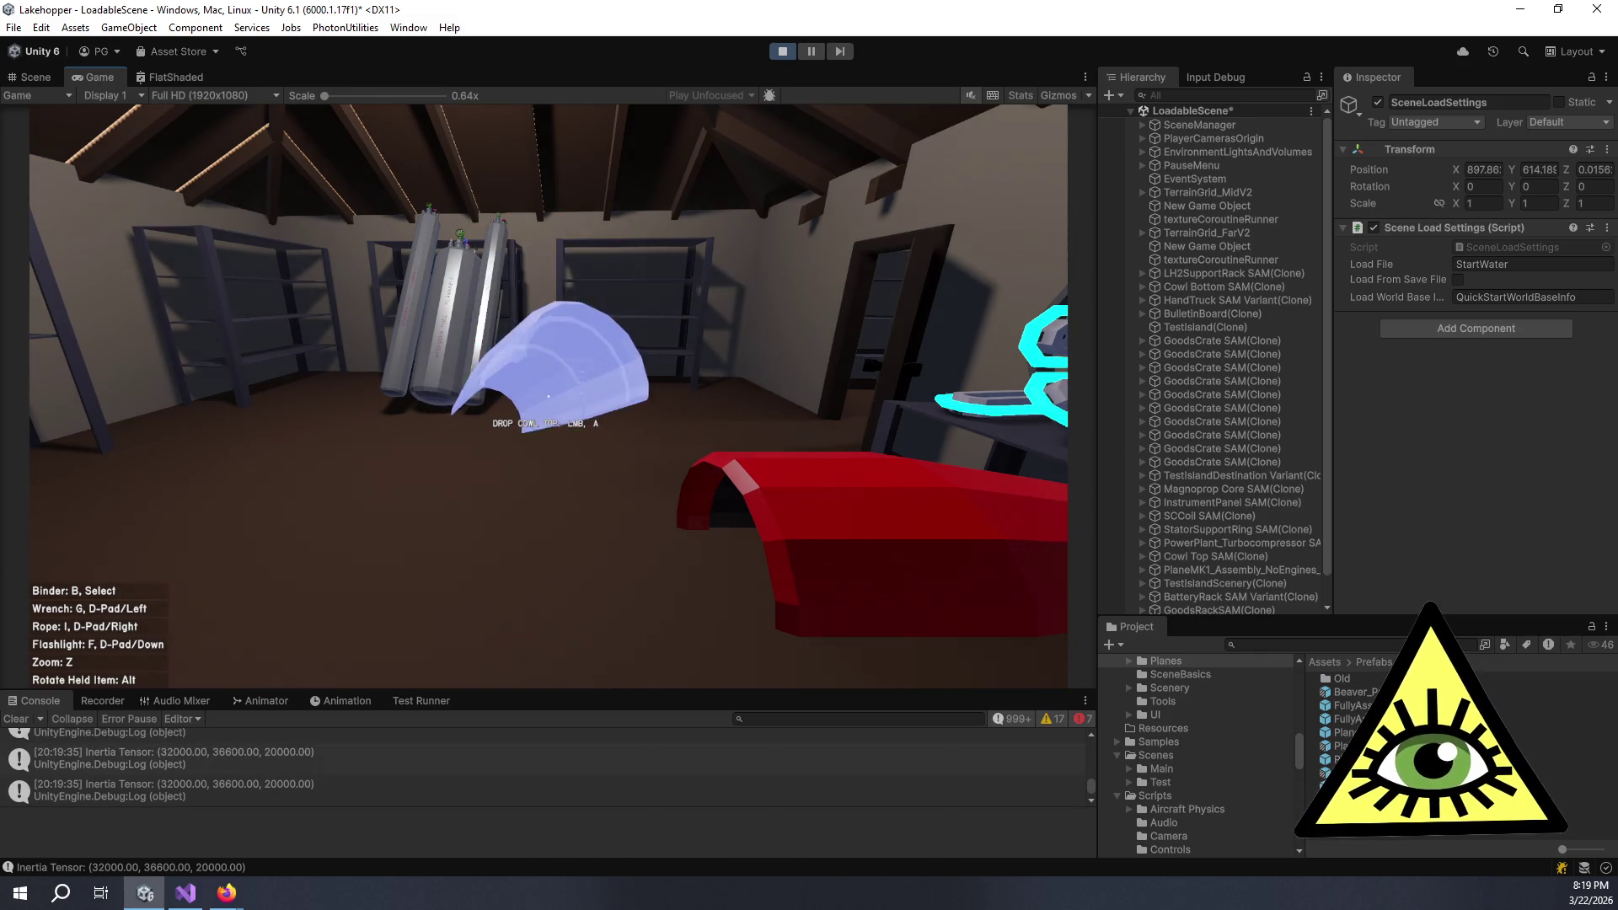
{"action": "key", "text": "alt"}
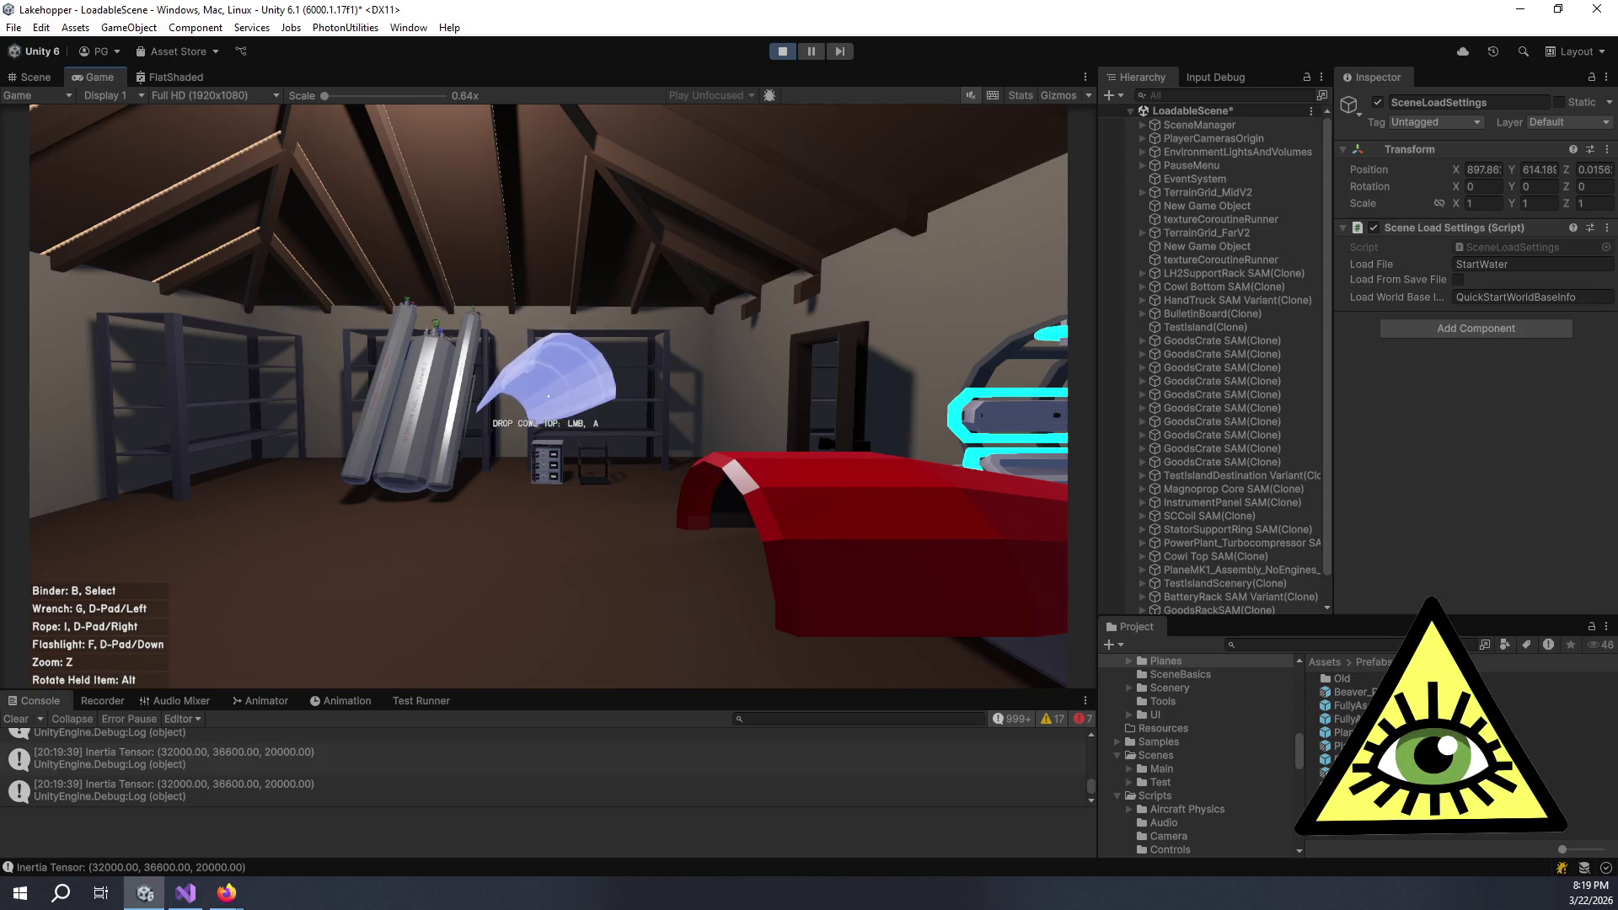
{"action": "key", "text": "alt"}
{"action": "key", "text": "alt"}
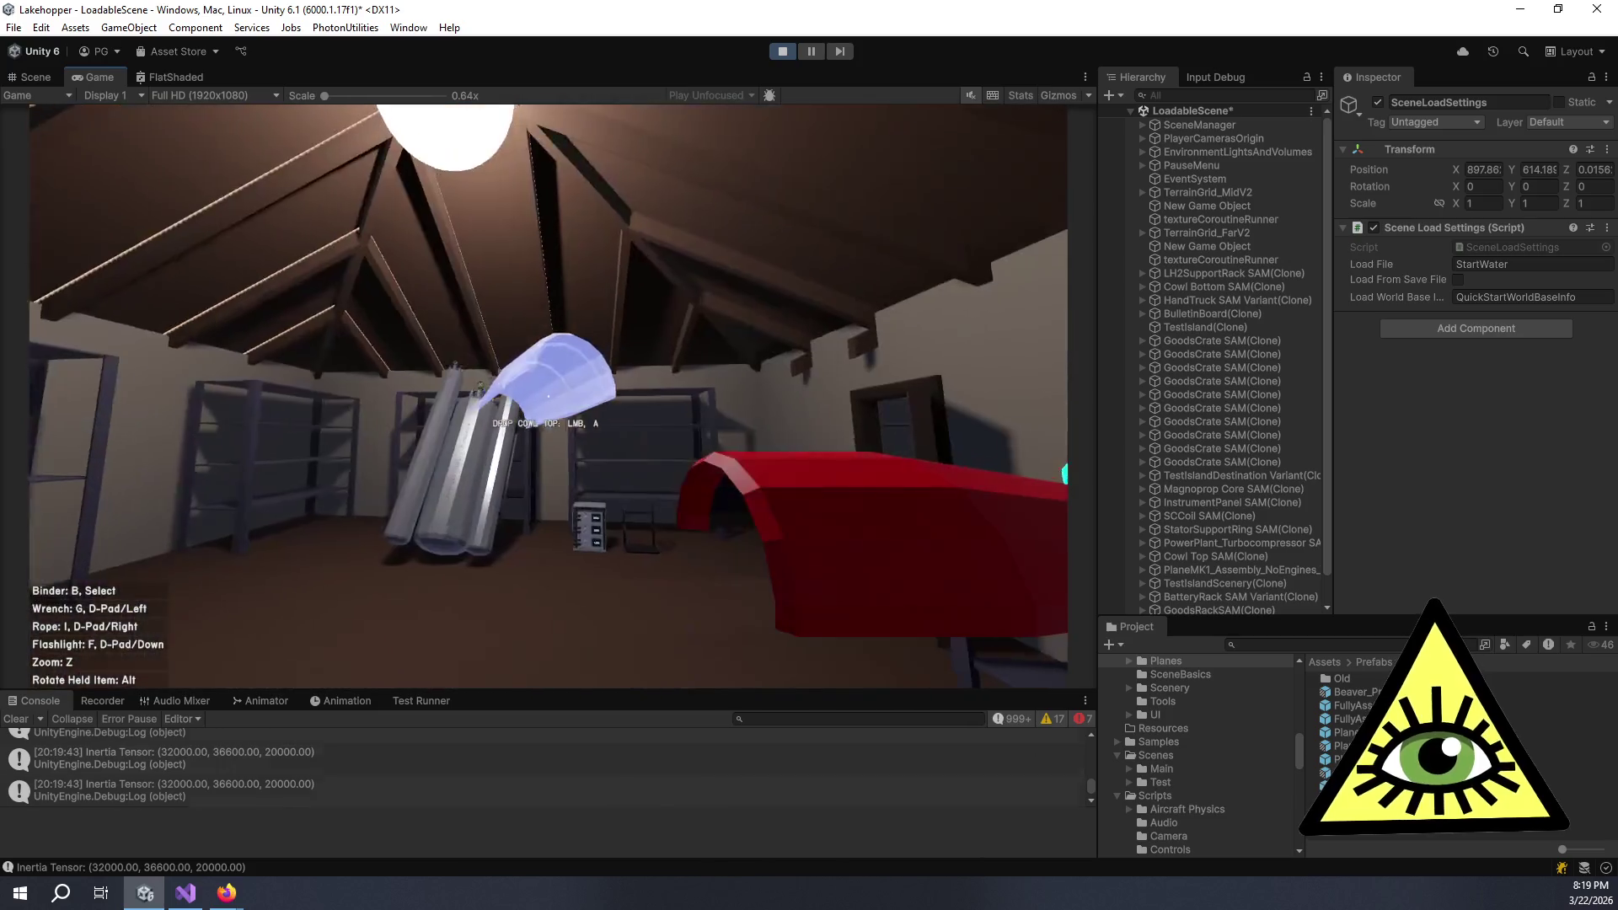
{"action": "key", "text": "alt"}
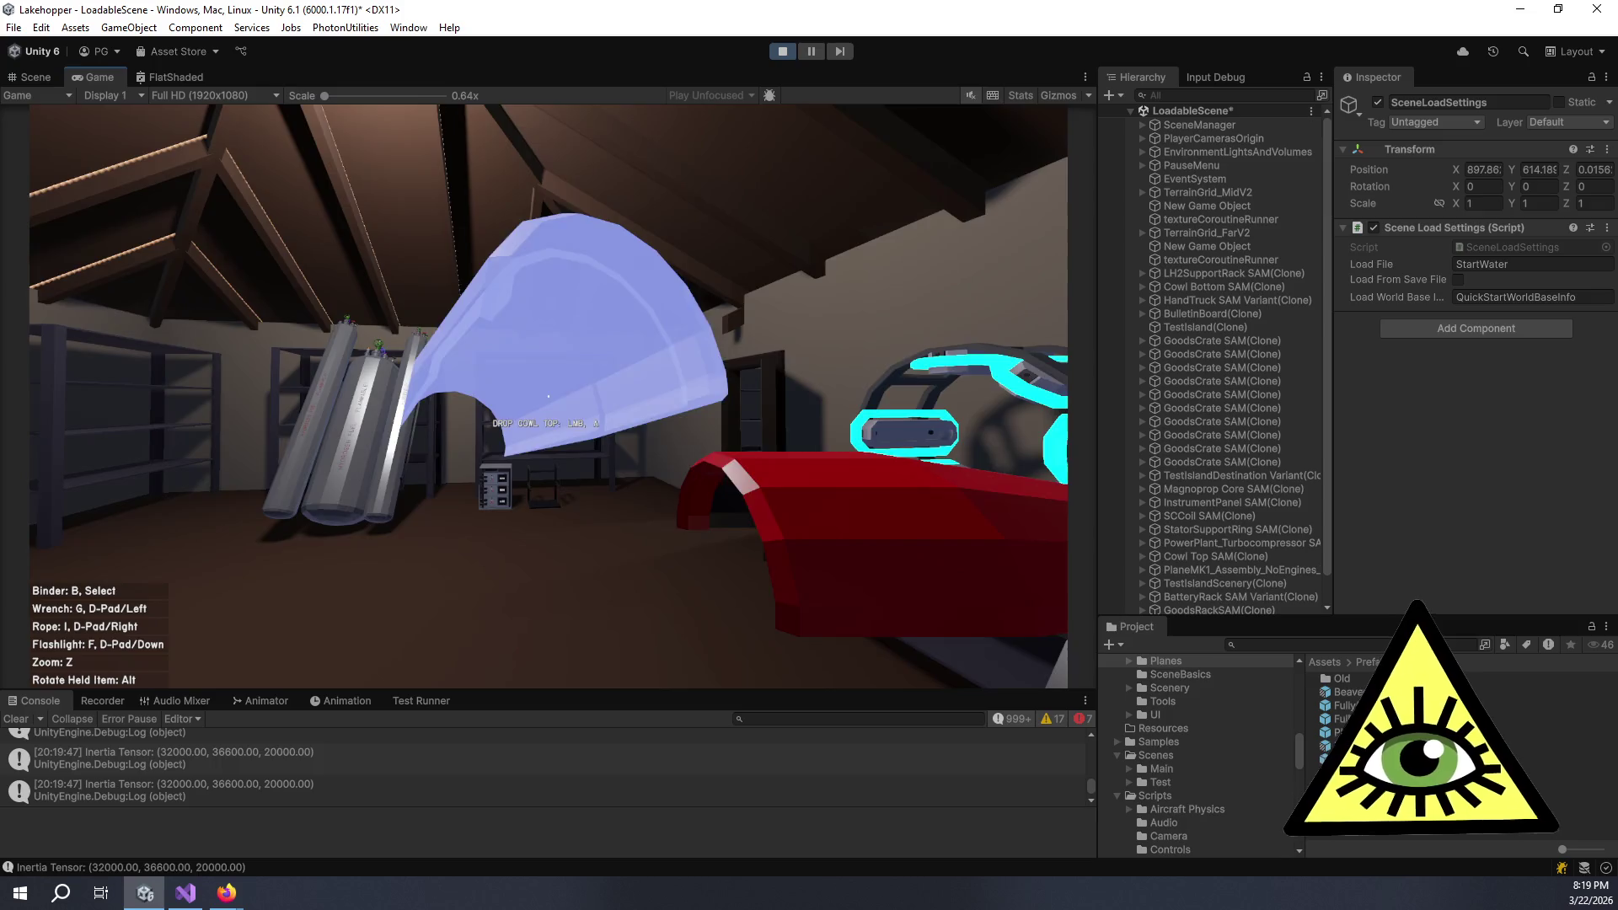
{"action": "left_click", "coordinate": [548, 397]}
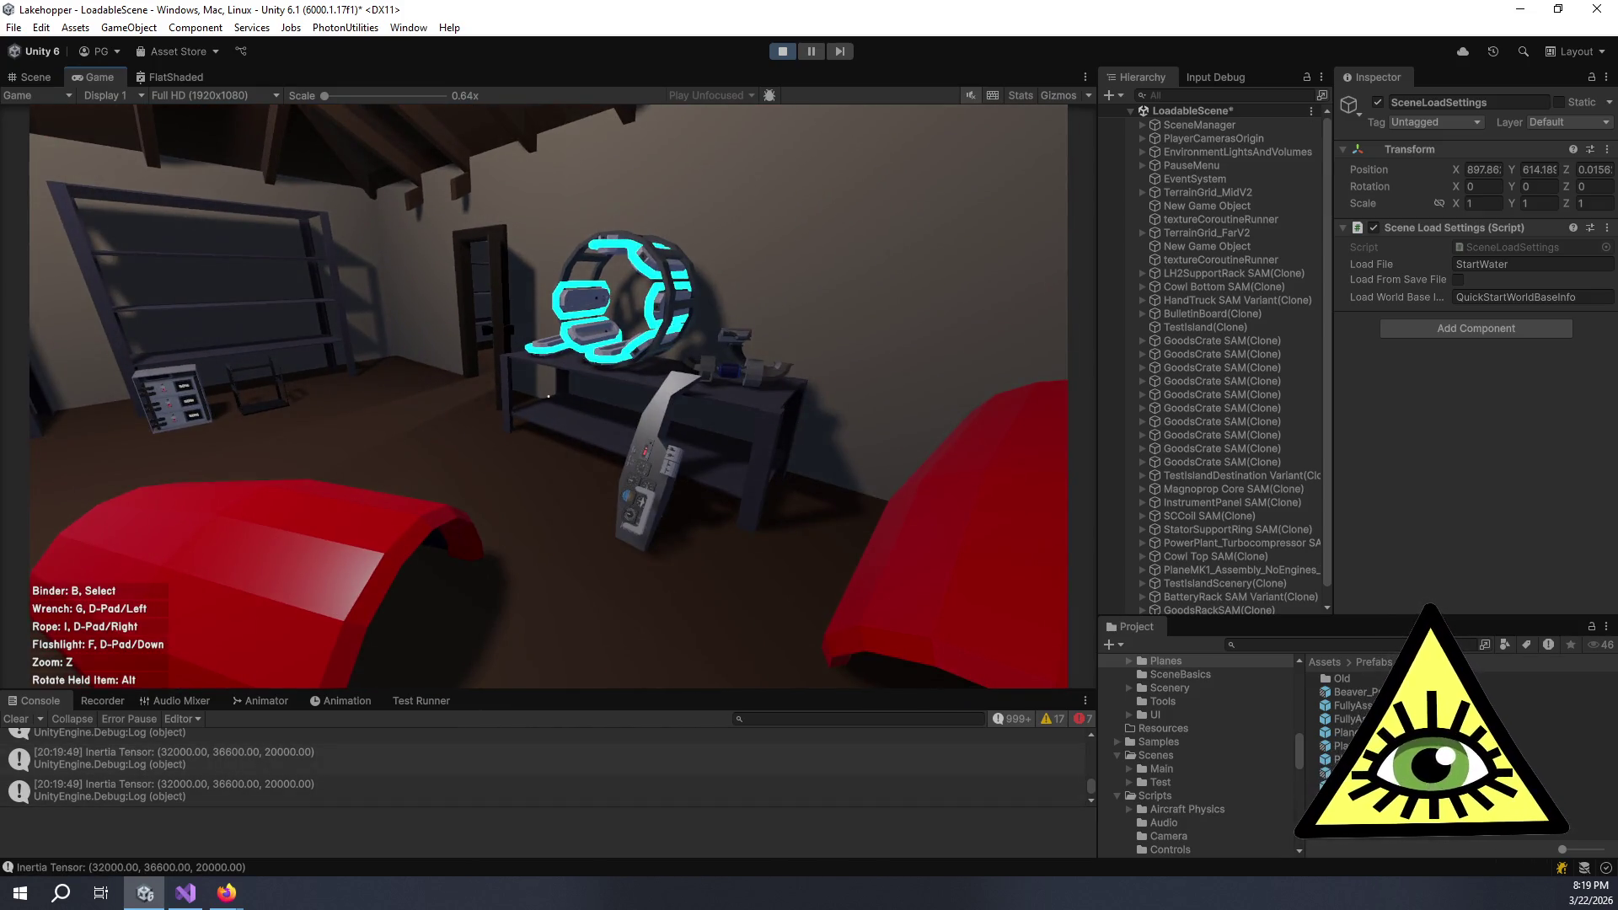
- Stop the playtest and select line 170 of PlaneController.cs in Visual Studio
{"action": "key", "text": "ctrl+p"}
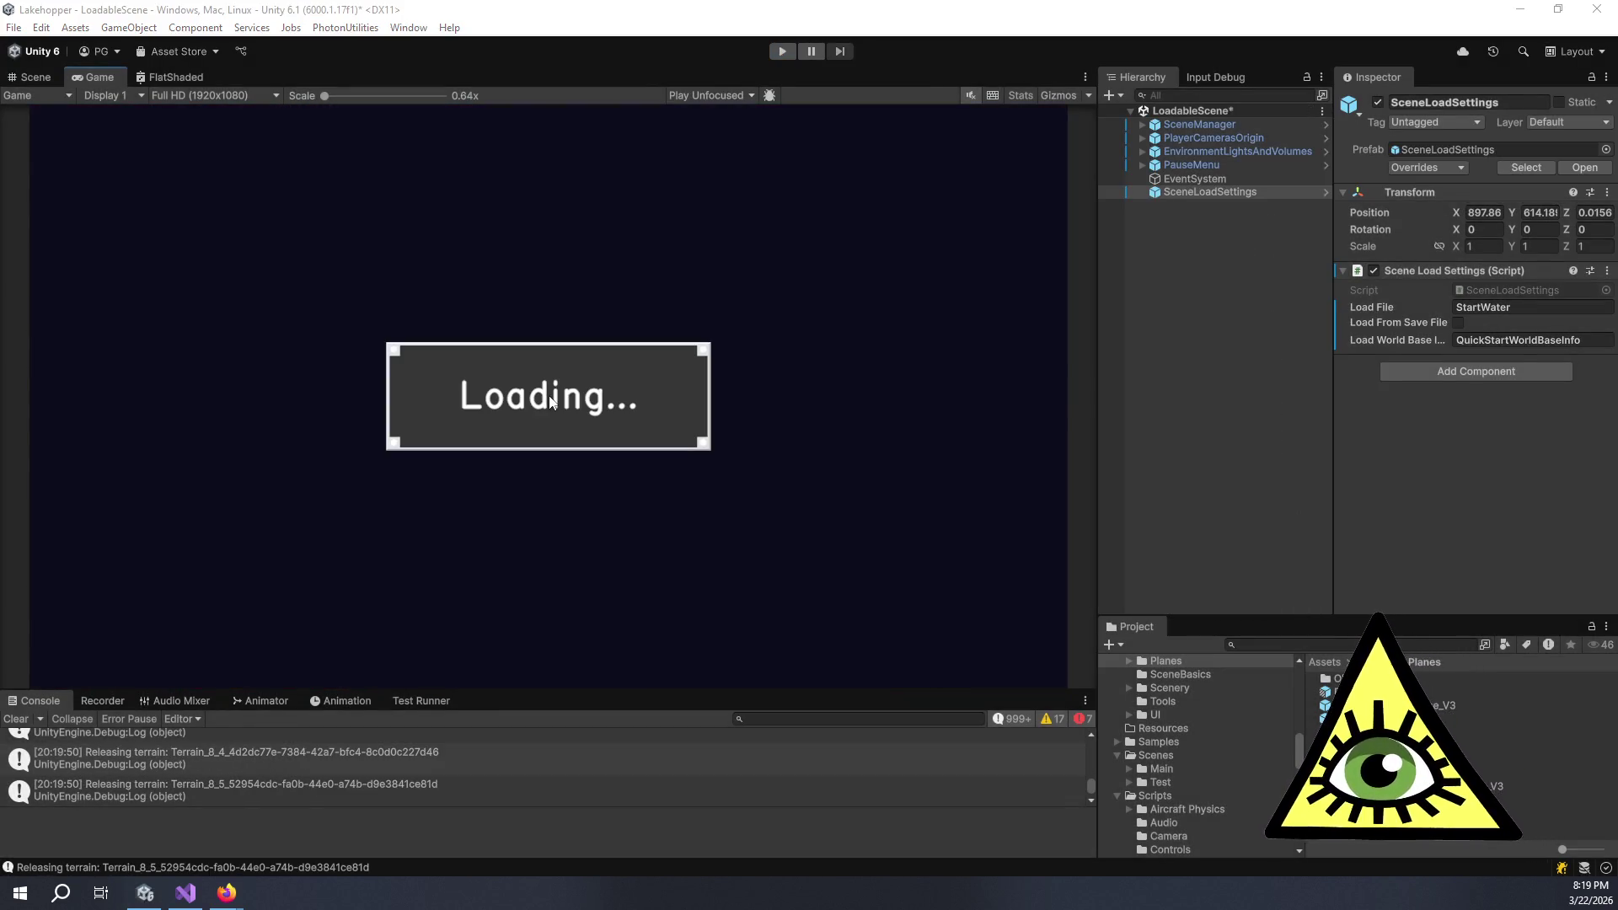
{"action": "key", "text": "alt+Tab"}
{"action": "left_click_drag", "start_coordinate": [544, 326], "coordinate": [64, 331]}
- Delete the Debug.Log line and its blank line from FixedUpdate and save PlaneController.cs
{"action": "key", "text": "Delete"}
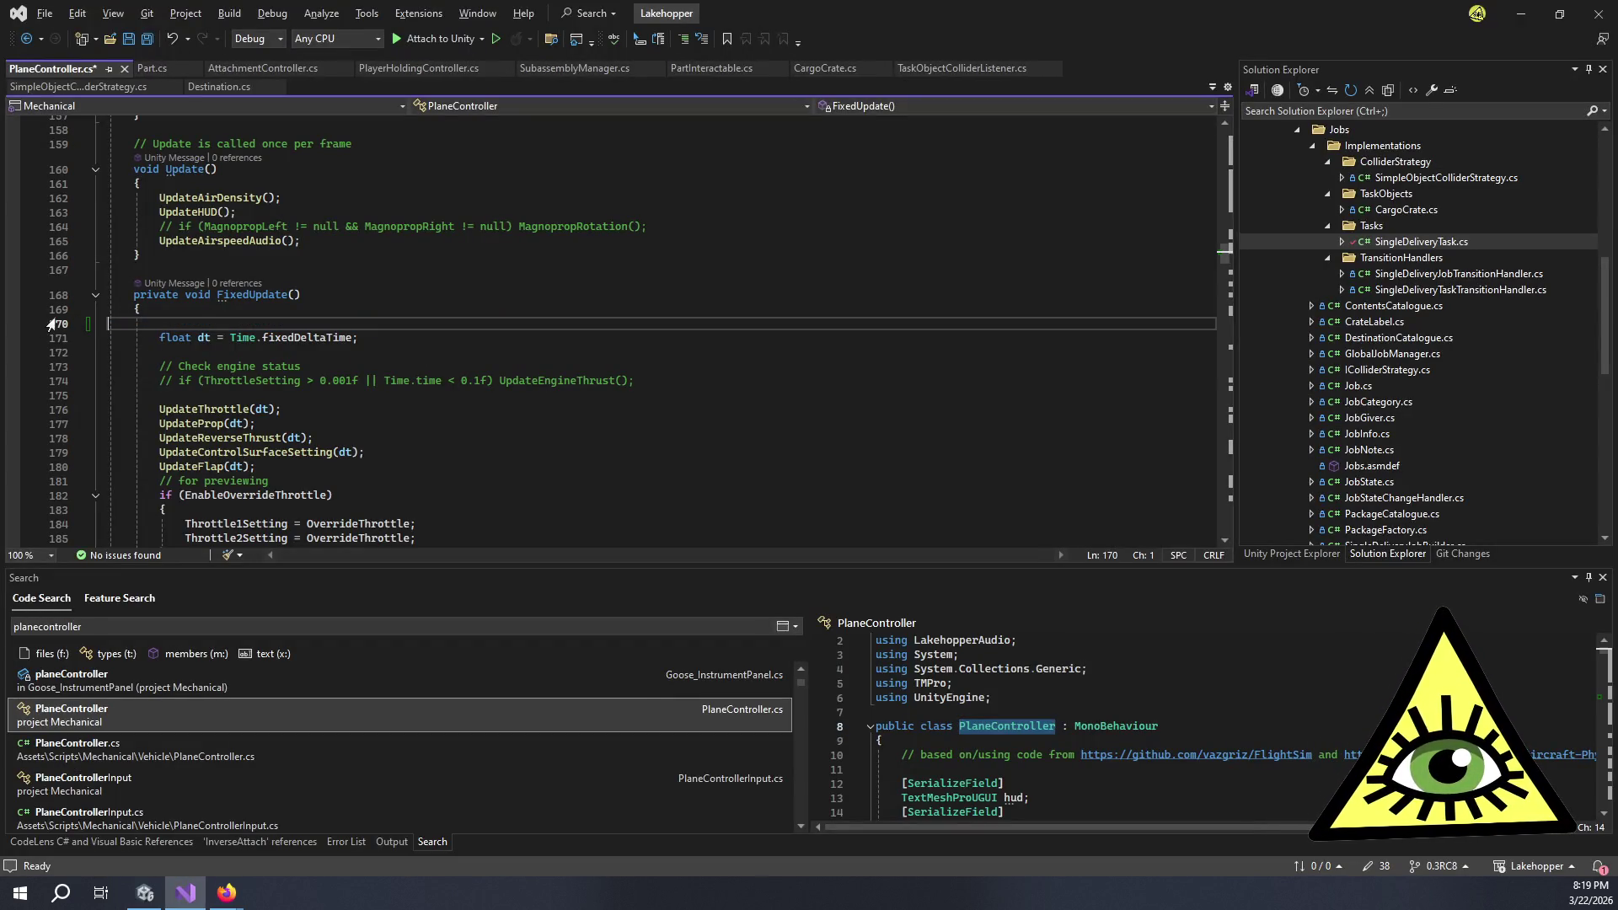
{"action": "key", "text": "BackSpace"}
{"action": "key", "text": "ctrl+s"}
{"action": "key", "text": "alt+Tab"}
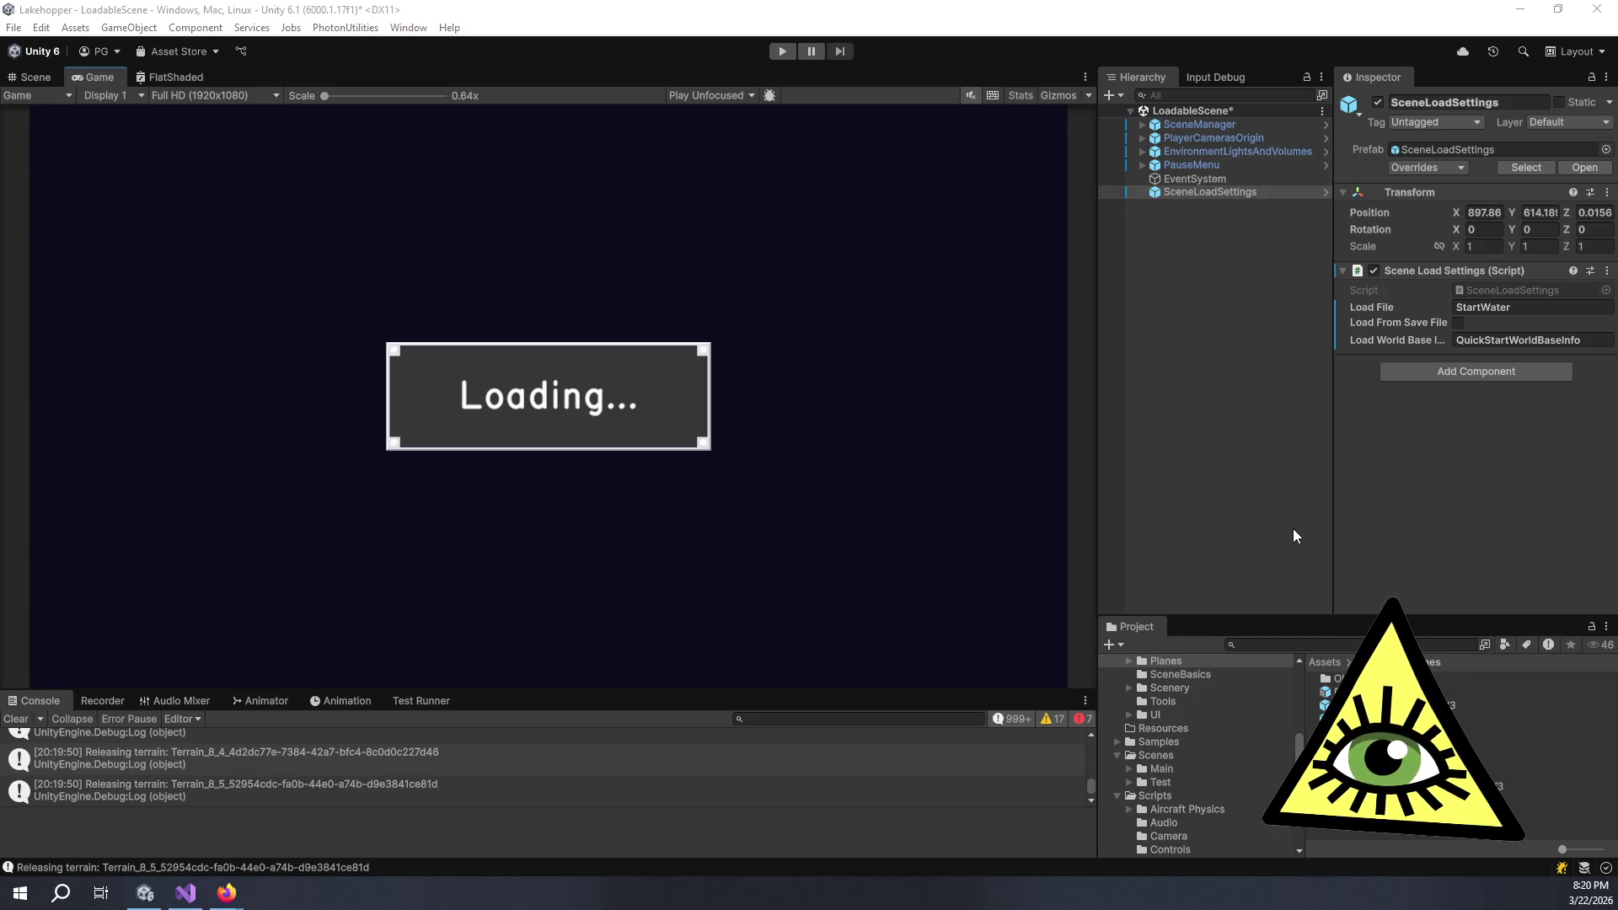
{"action": "key", "text": "alt+Tab"}
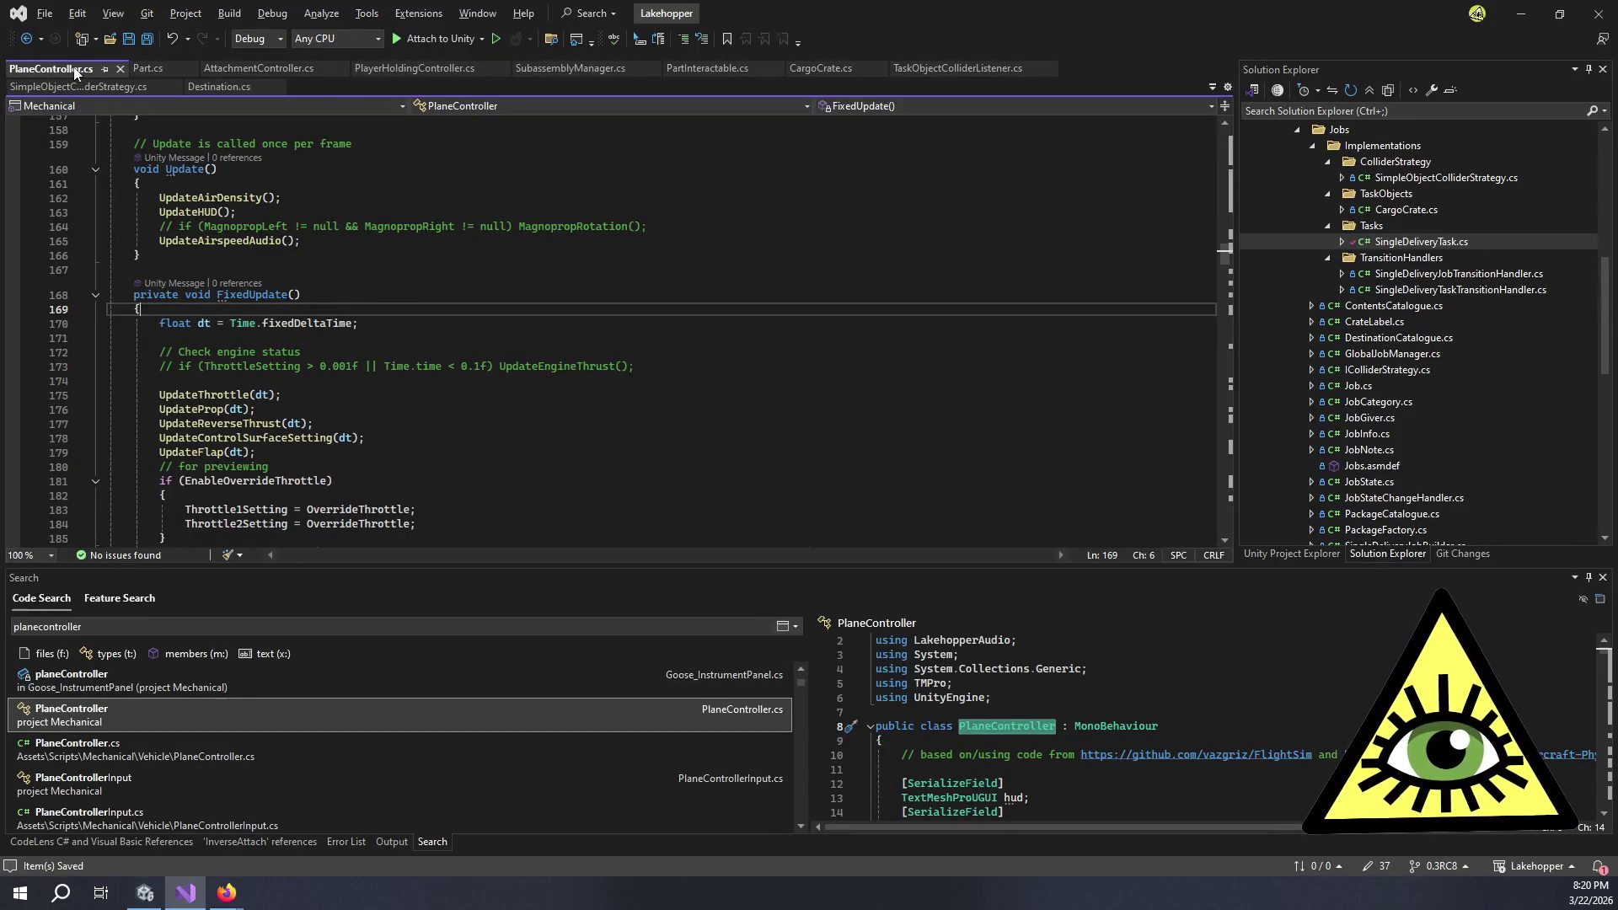
- Close All Tabs from the PlaneController.cs tab menu, then return to Unity
{"action": "right_click", "coordinate": [74, 71]}
{"action": "left_click", "coordinate": [122, 111]}
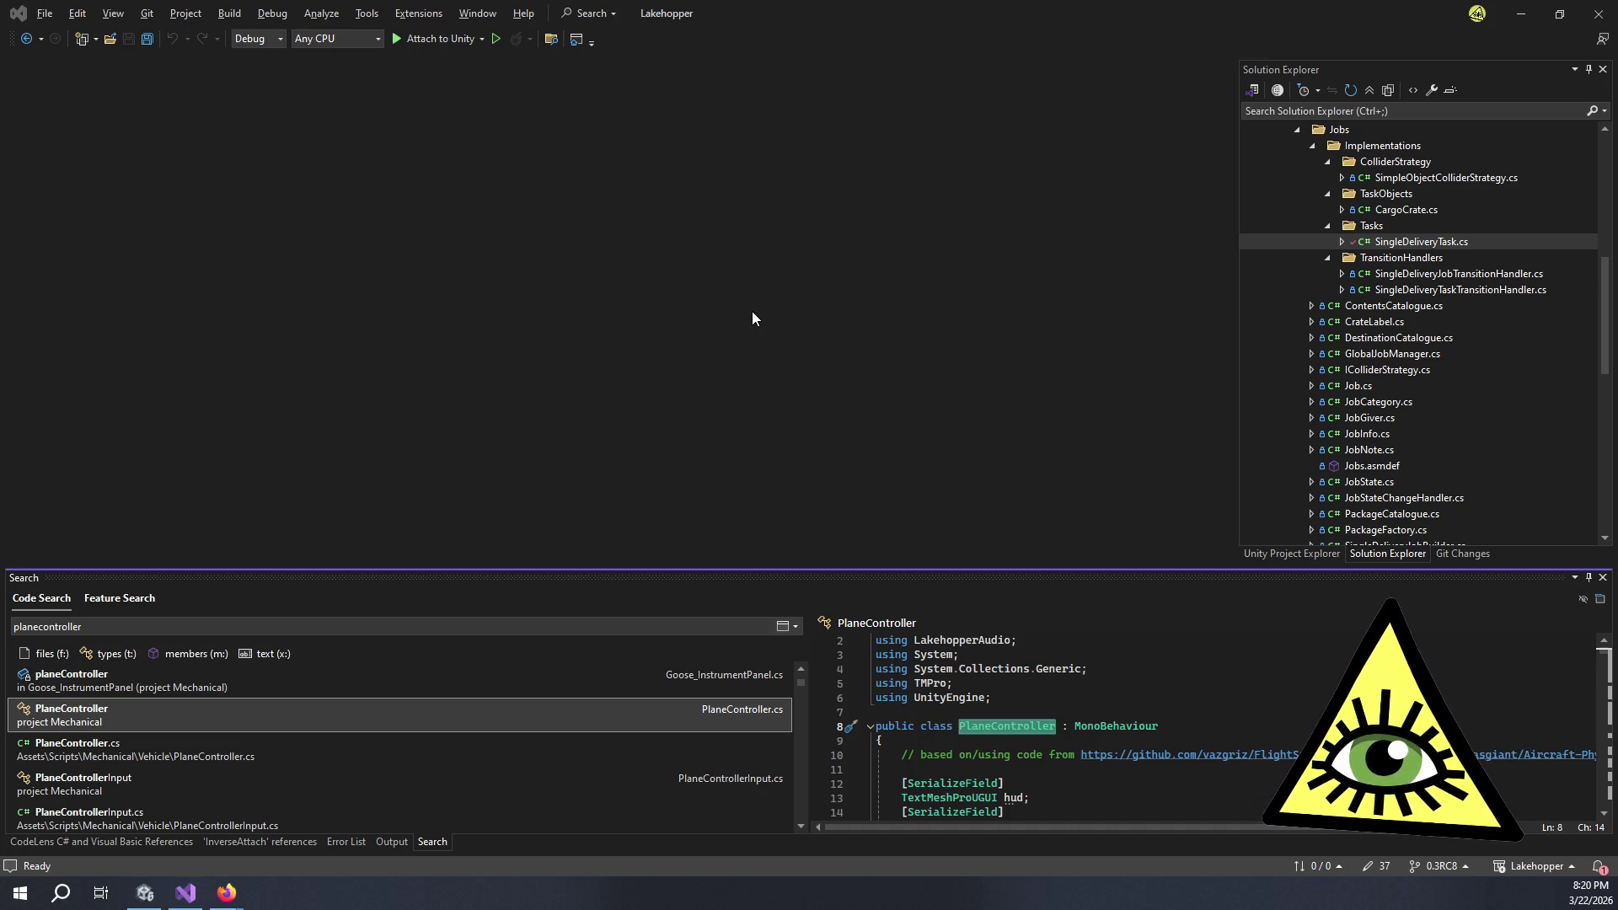
{"action": "key", "text": "alt+Tab"}
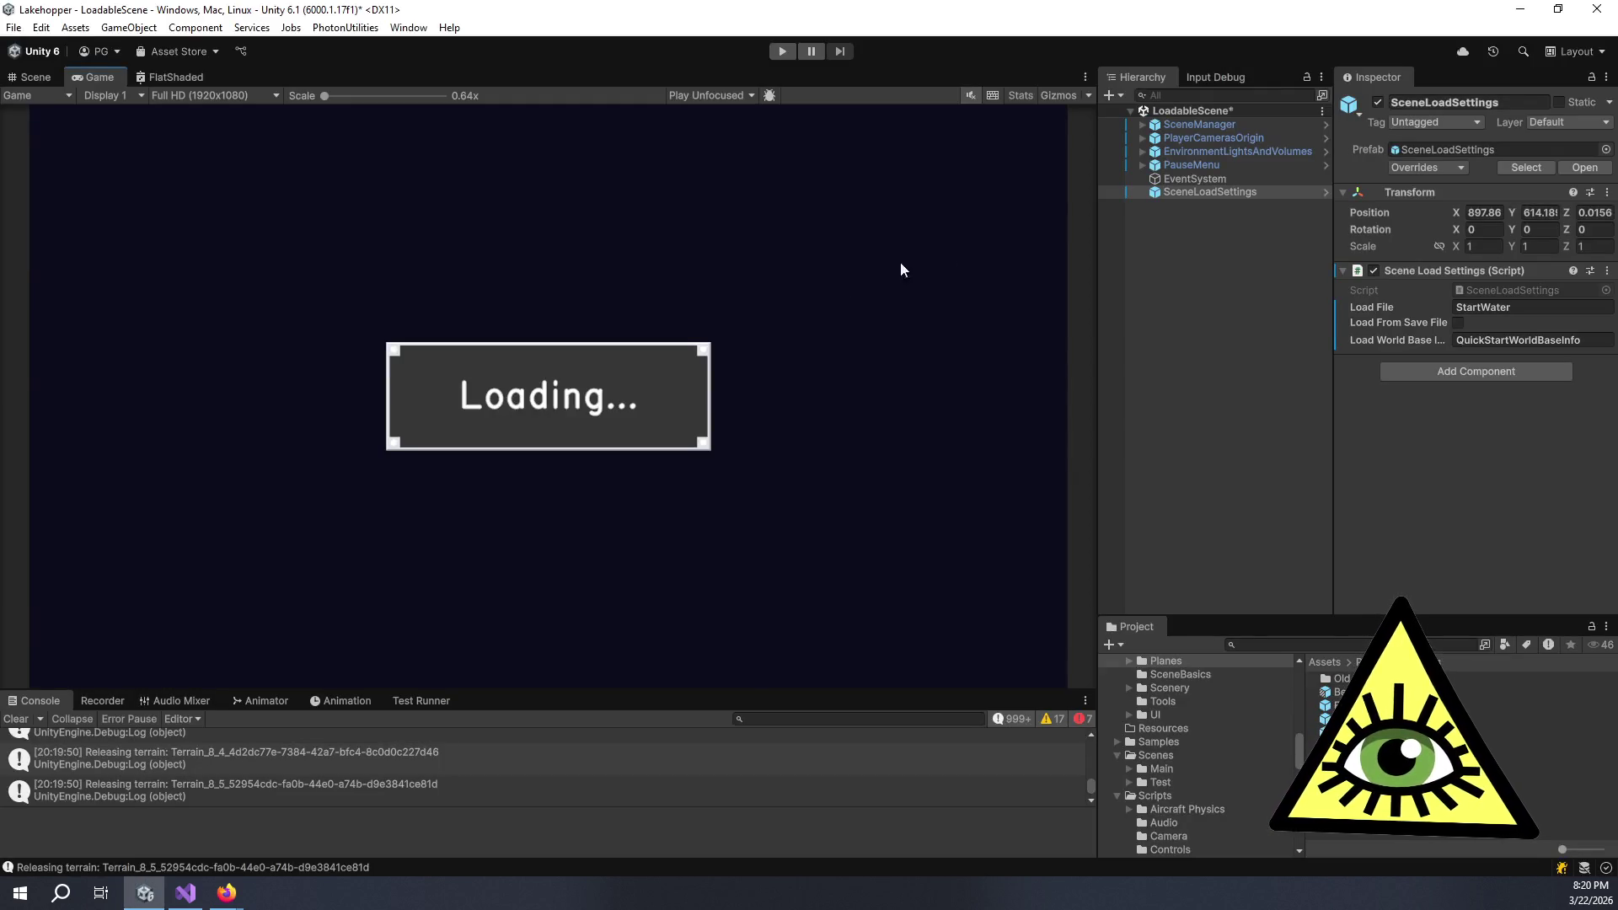
- Expand PauseMenu and SaveLoadWindow in the Hierarchy and inspect SaveLoadWindow's components
{"action": "left_click", "coordinate": [1236, 323]}
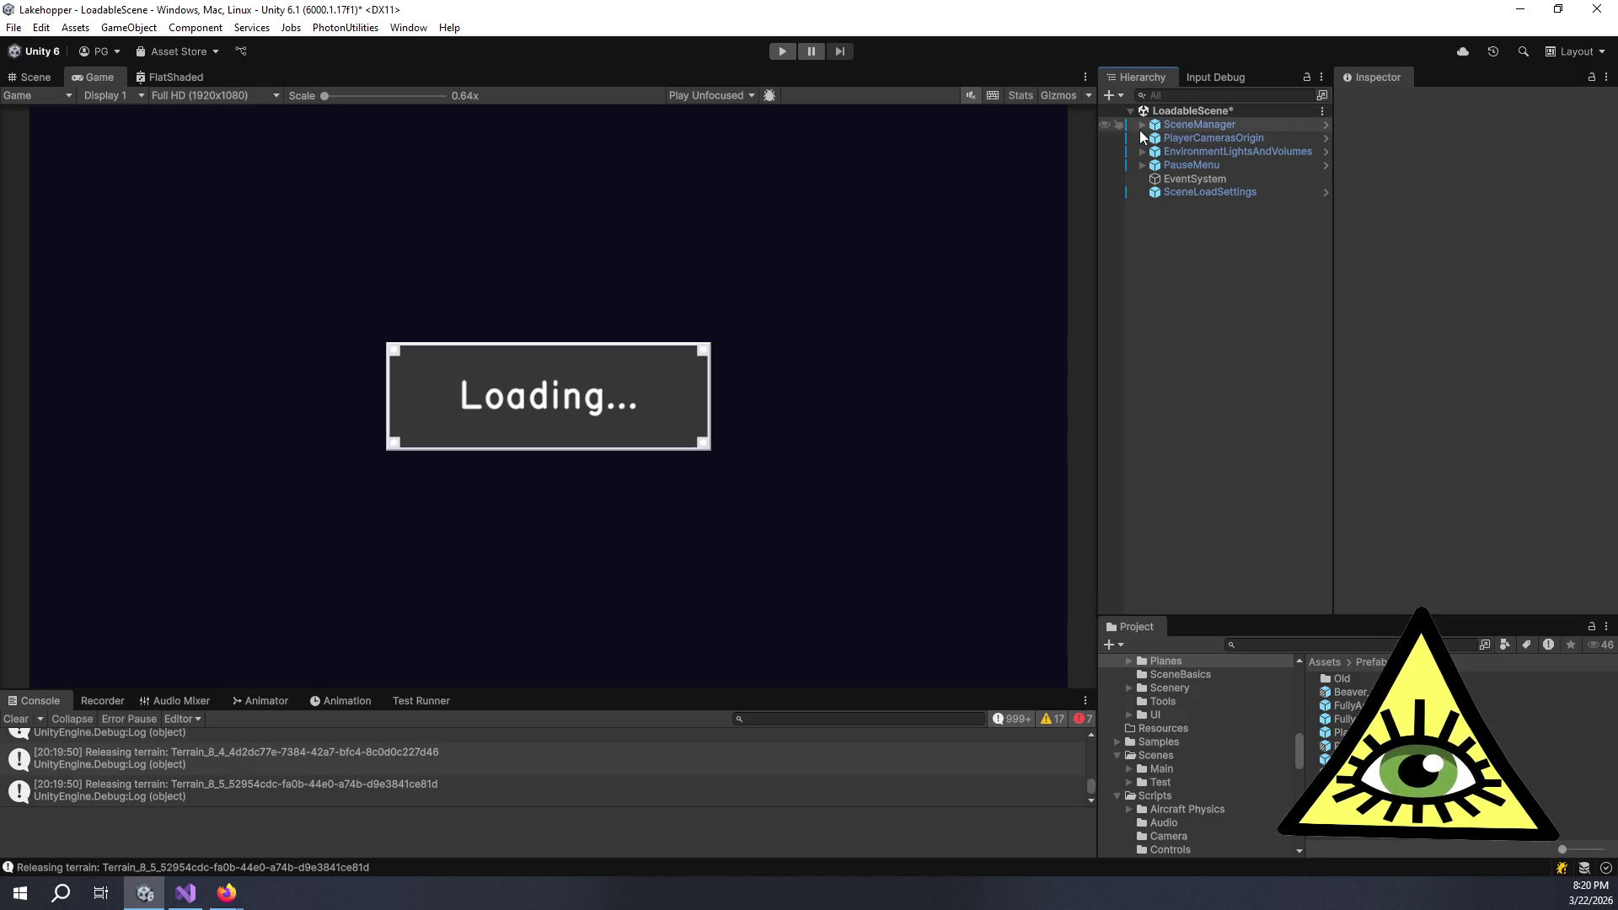
{"action": "left_click", "coordinate": [1142, 164]}
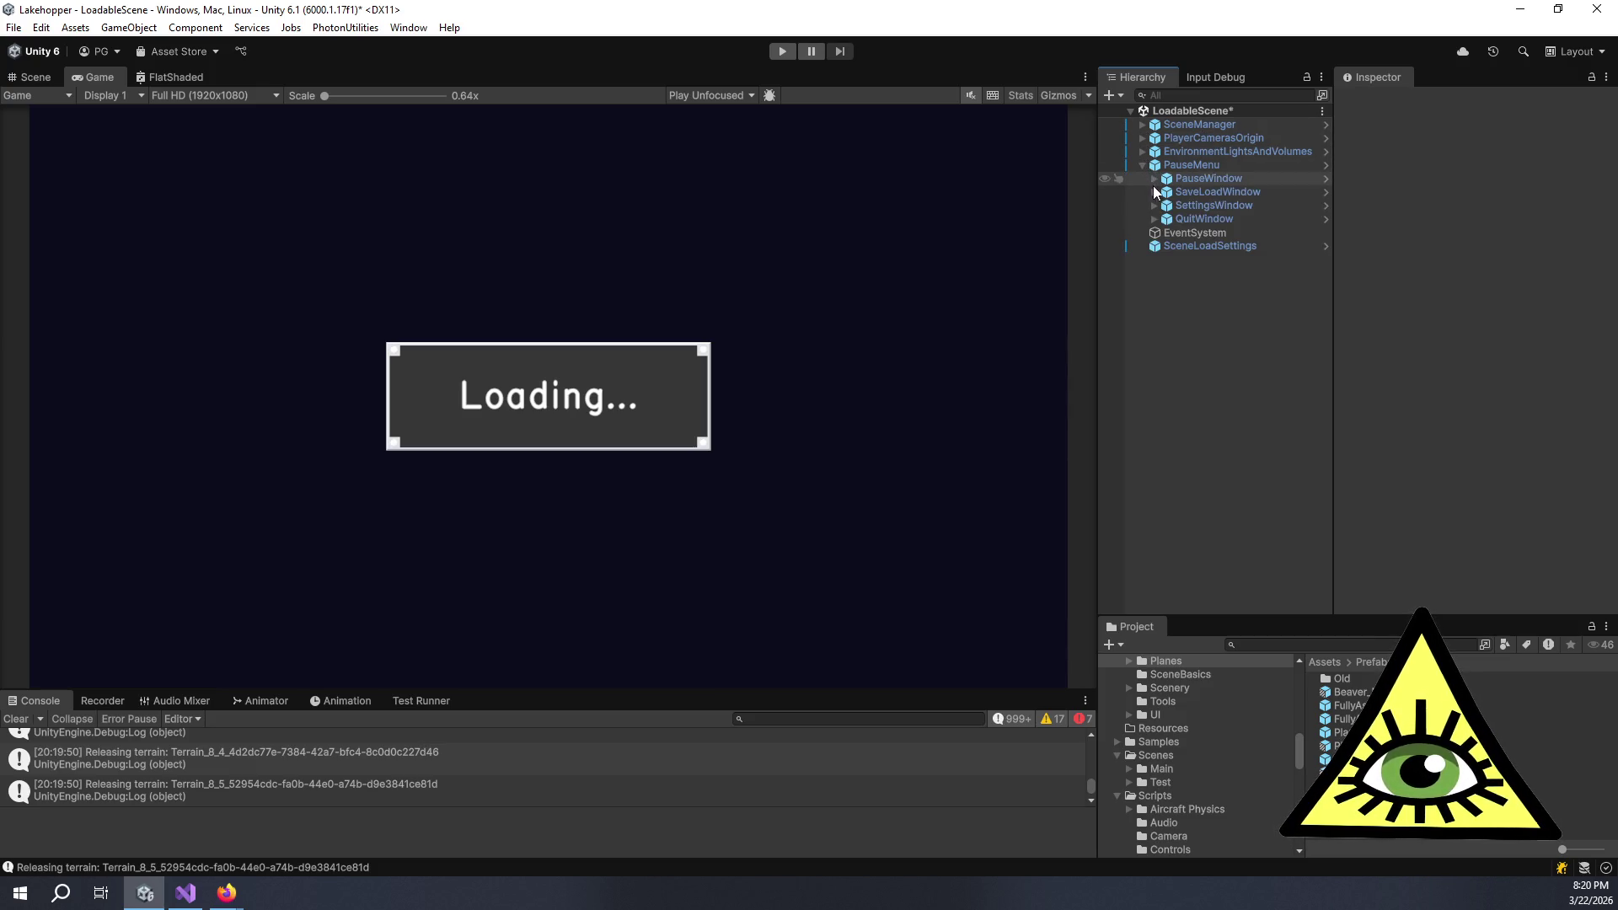
{"action": "left_click", "coordinate": [1154, 191]}
{"action": "left_click", "coordinate": [1193, 191]}
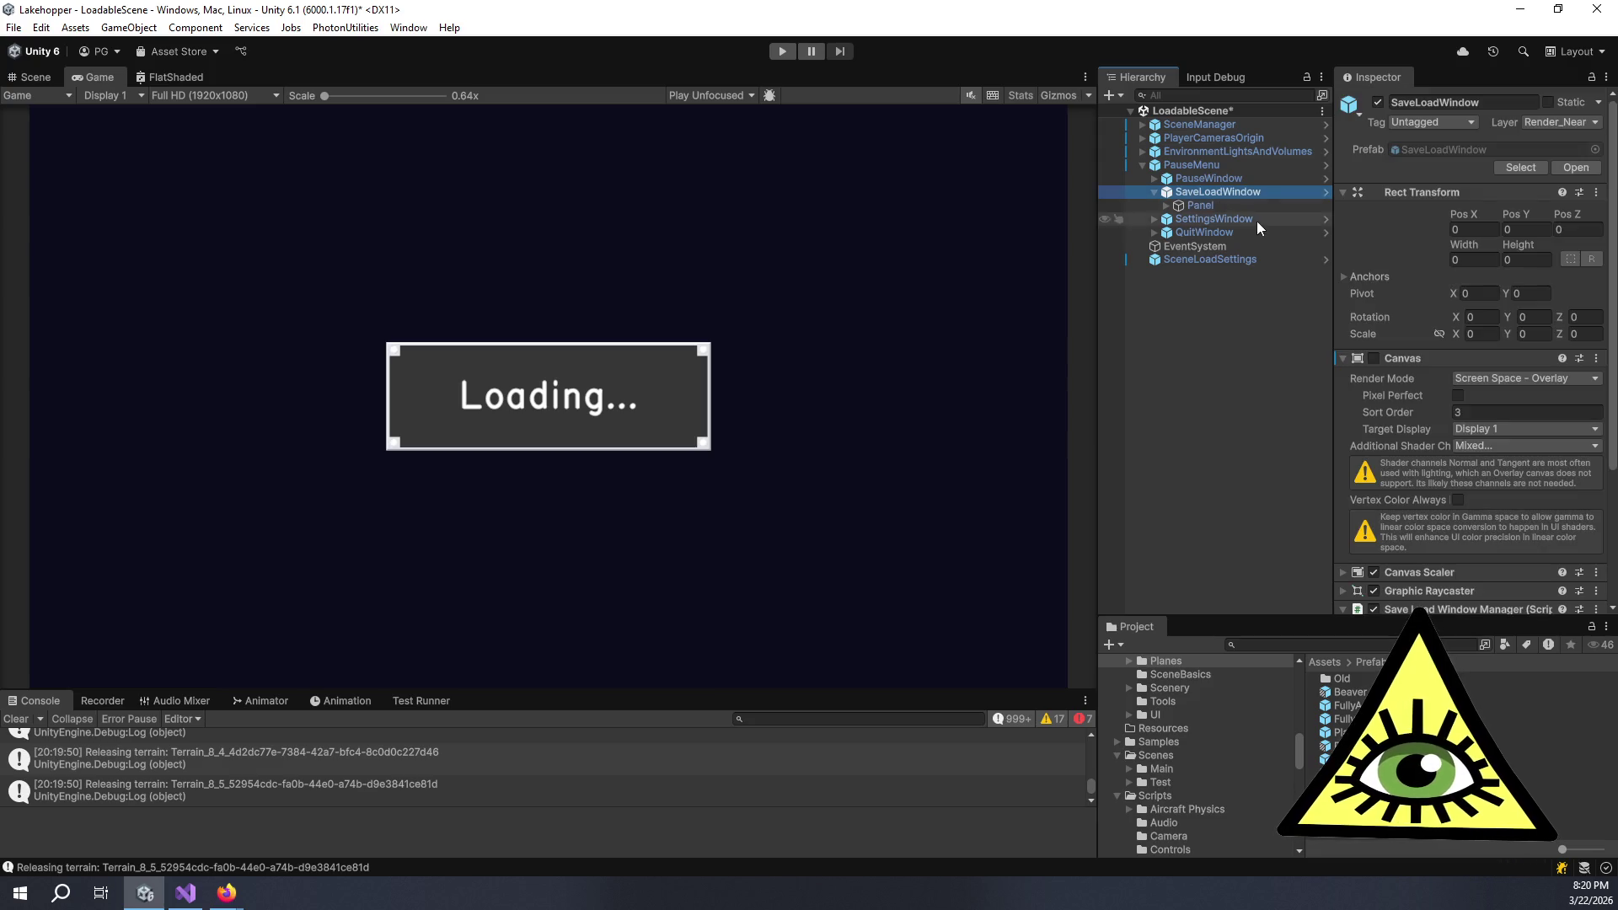
{"action": "scroll", "coordinate": [1399, 354], "scroll_direction": "down", "scroll_amount": 4}
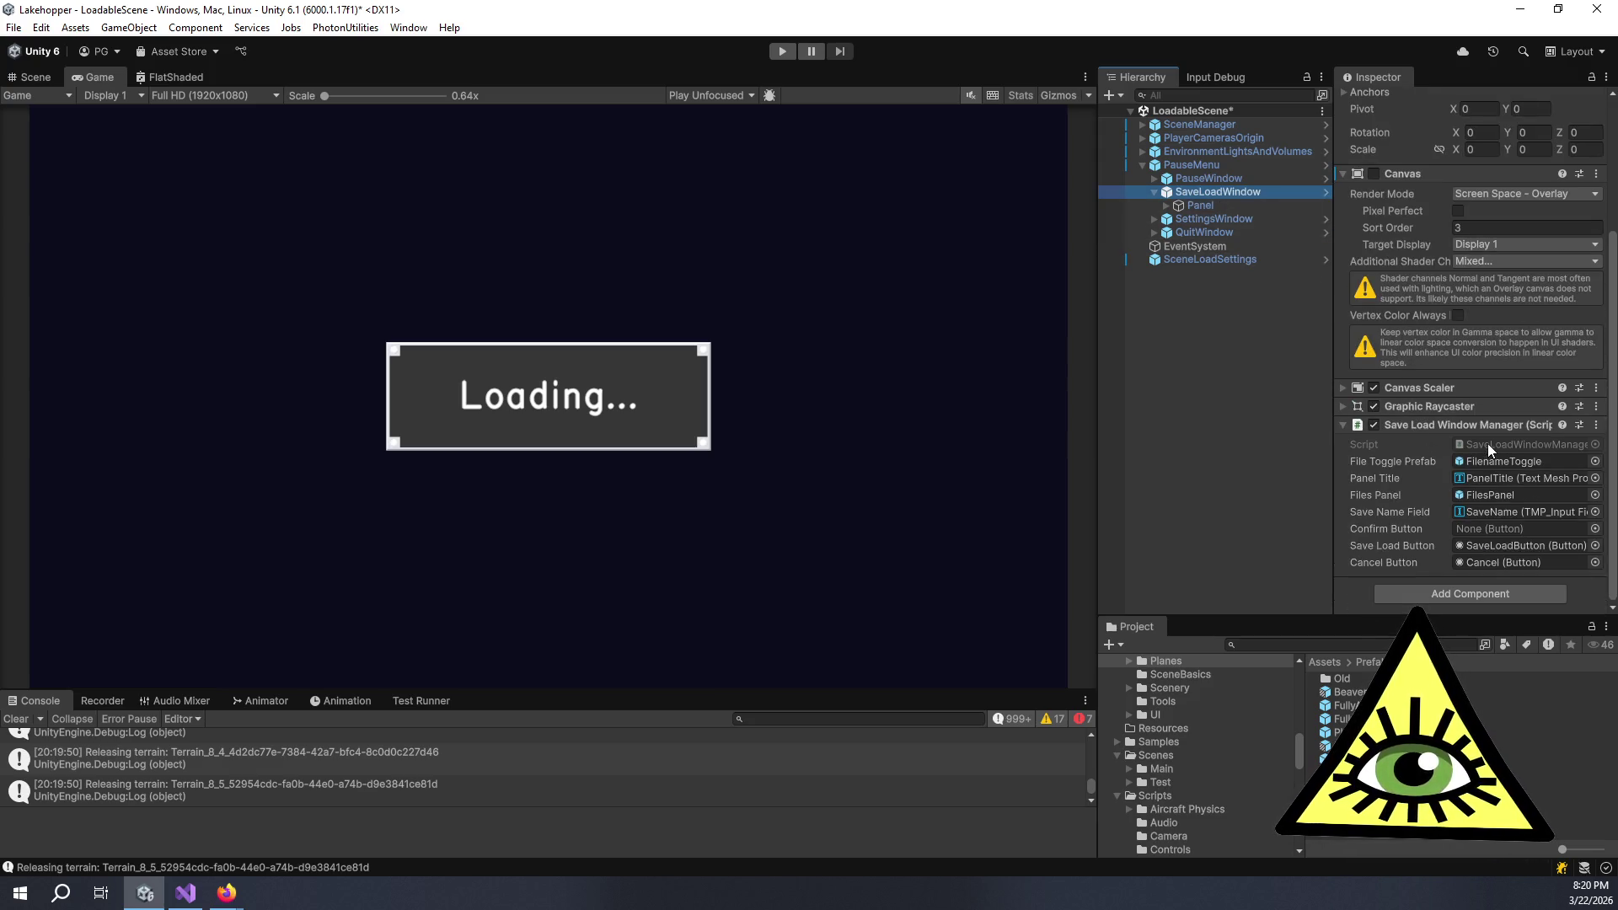
- Locate the SaveLoadWindowManager script in the project, then open the SaveLoadWindow prefab in Prefab Mode
{"action": "left_click", "coordinate": [1488, 444]}
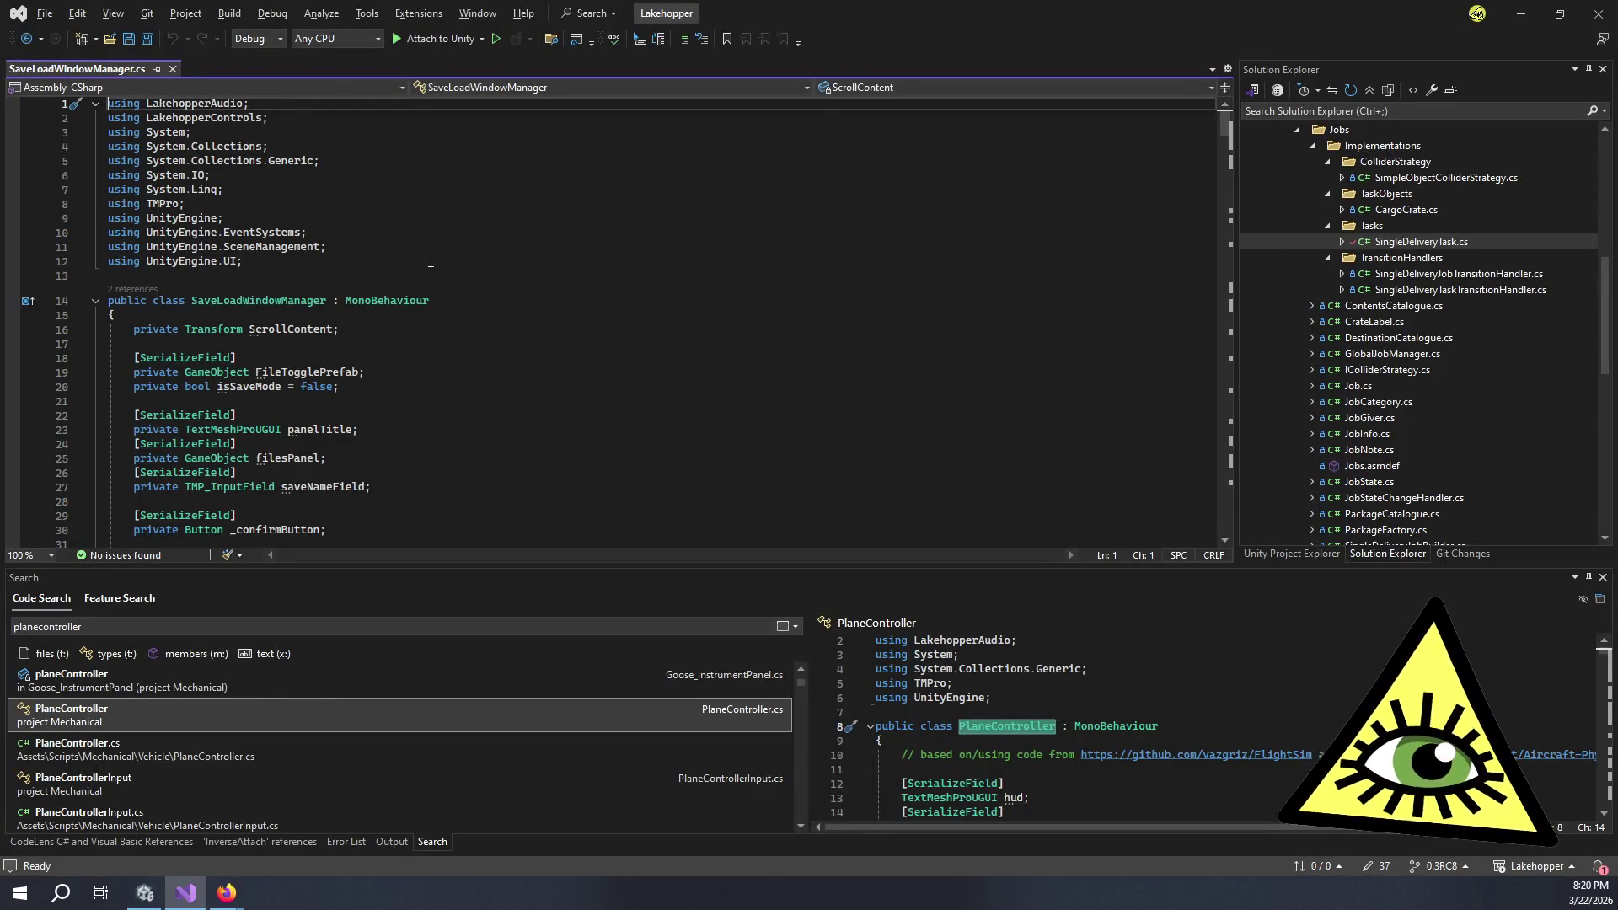
{"action": "scroll", "coordinate": [629, 222], "scroll_direction": "down", "scroll_amount": 4}
{"action": "key", "text": "alt+Tab"}
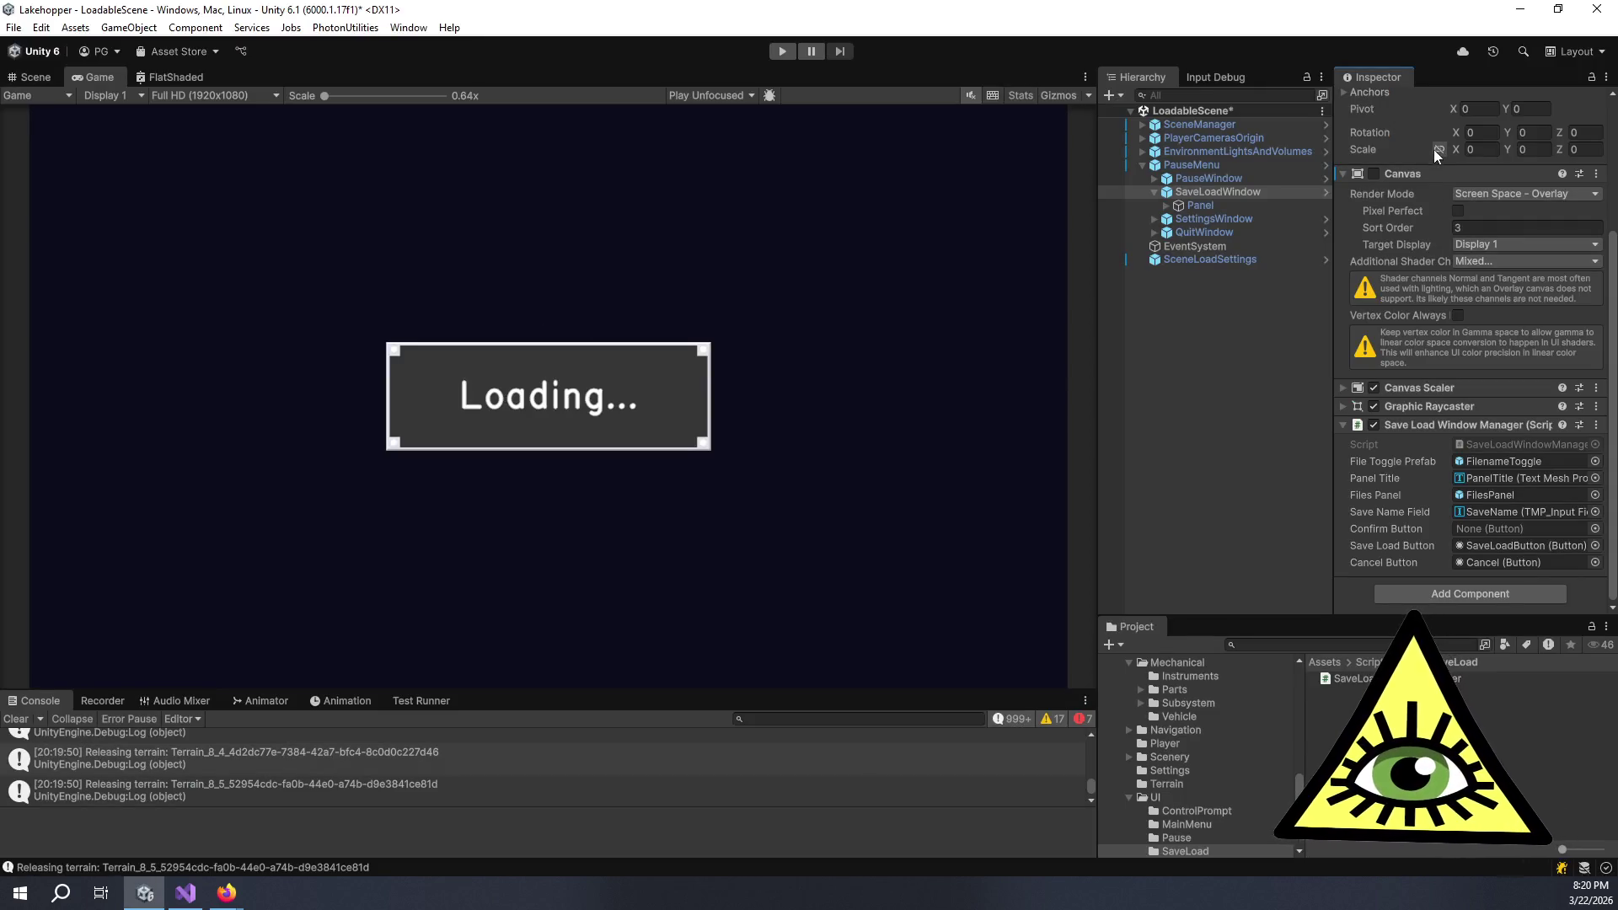
{"action": "scroll", "coordinate": [1424, 160], "scroll_direction": "up", "scroll_amount": 5}
{"action": "double_click", "coordinate": [1428, 150]}
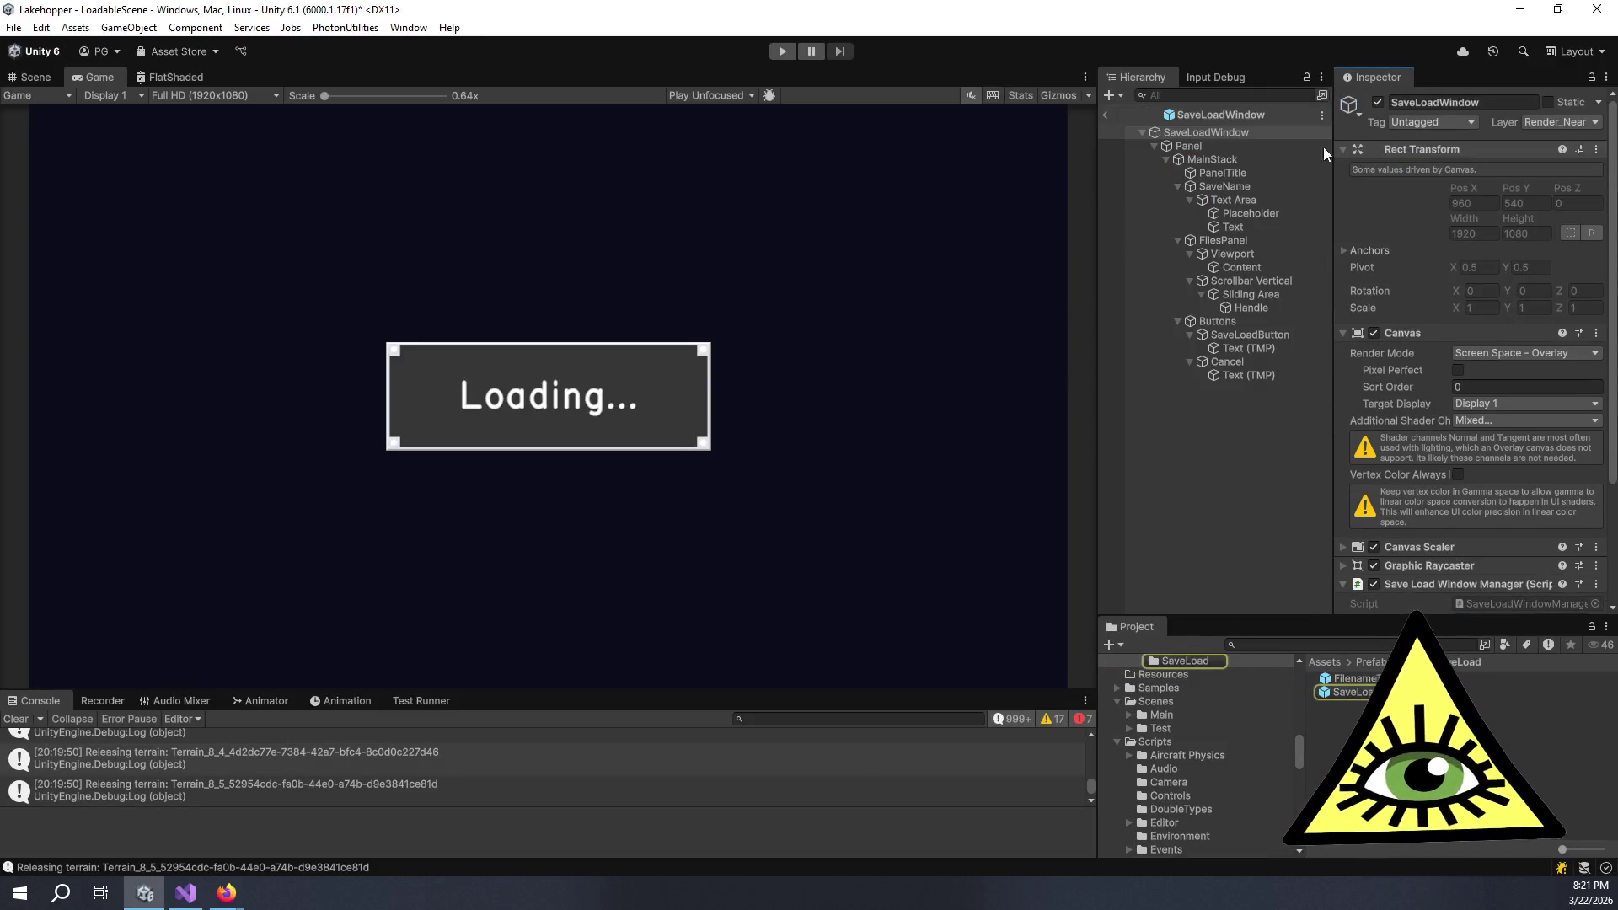
- Preview the SaveLoadWindow prefab in the Scene view, then return to the Game view and Visual Studio
{"action": "left_click", "coordinate": [30, 77]}
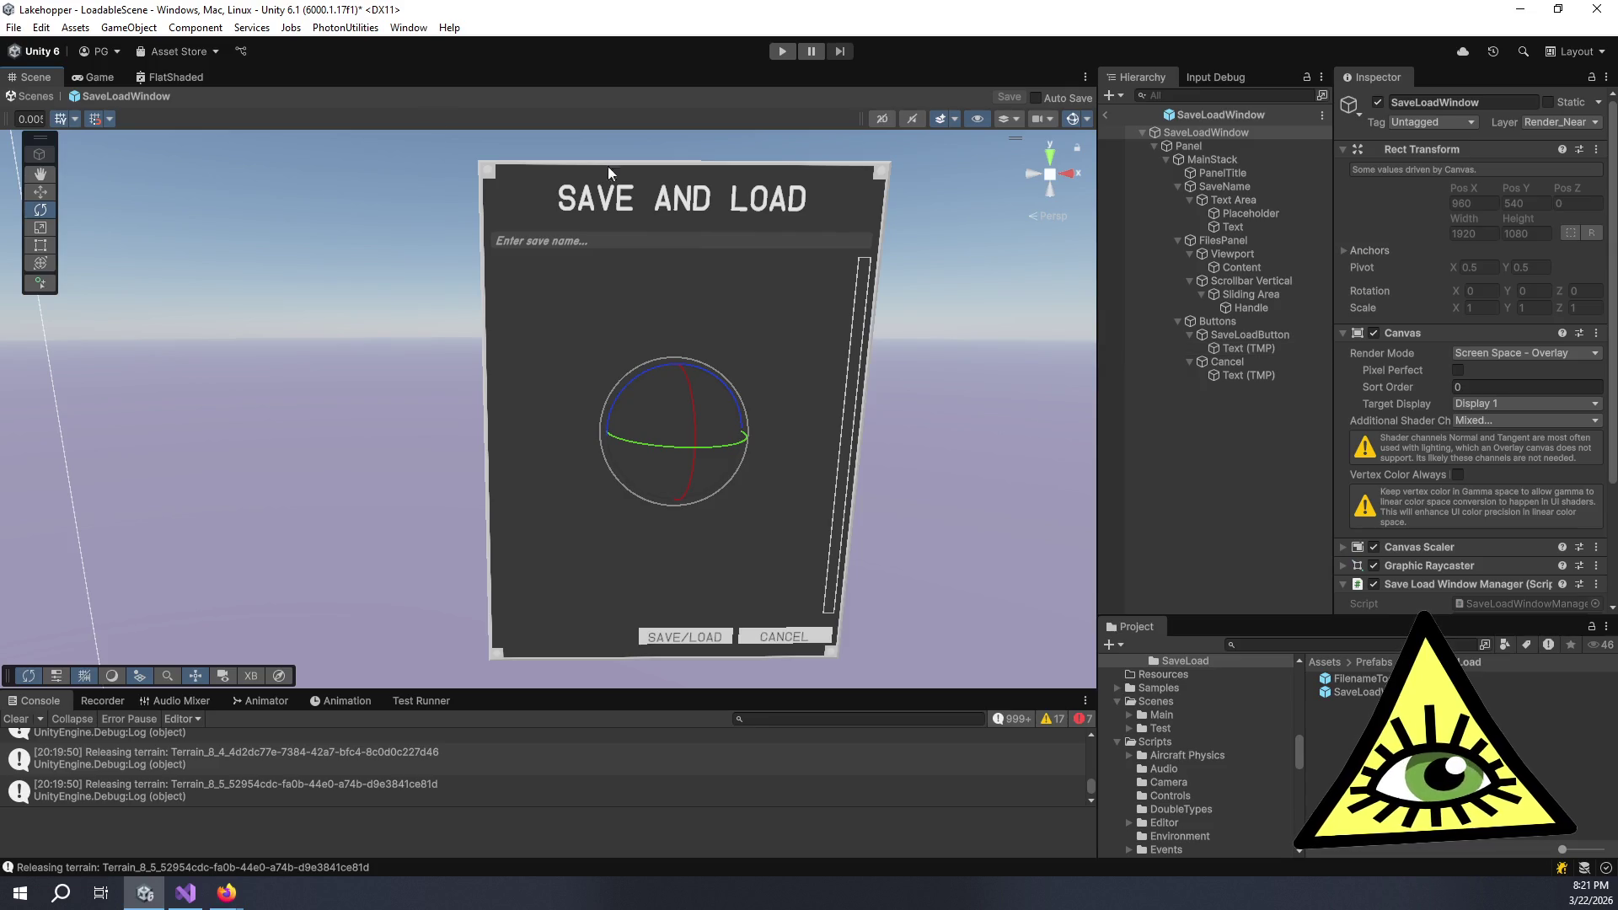
{"action": "left_click", "coordinate": [99, 77]}
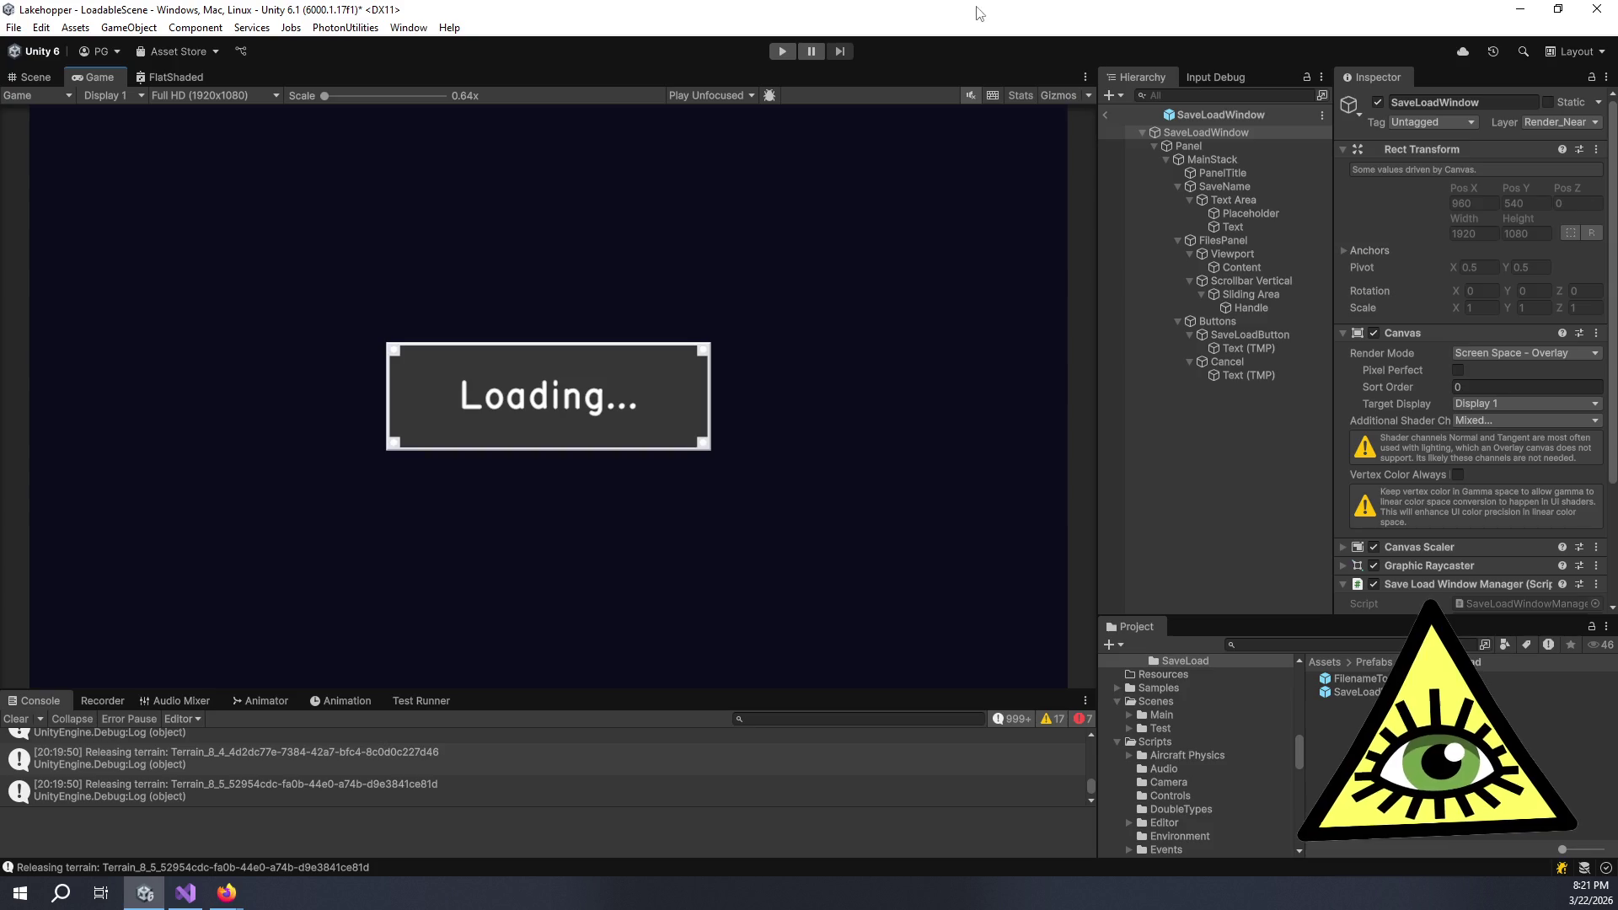
{"action": "left_click", "coordinate": [186, 893]}
- Scroll SaveLoadWindowManager.cs down to OnSave and inspect its GetValidDPM call
{"action": "left_click", "coordinate": [300, 401]}
{"action": "scroll", "coordinate": [438, 379], "scroll_direction": "down", "scroll_amount": 8}
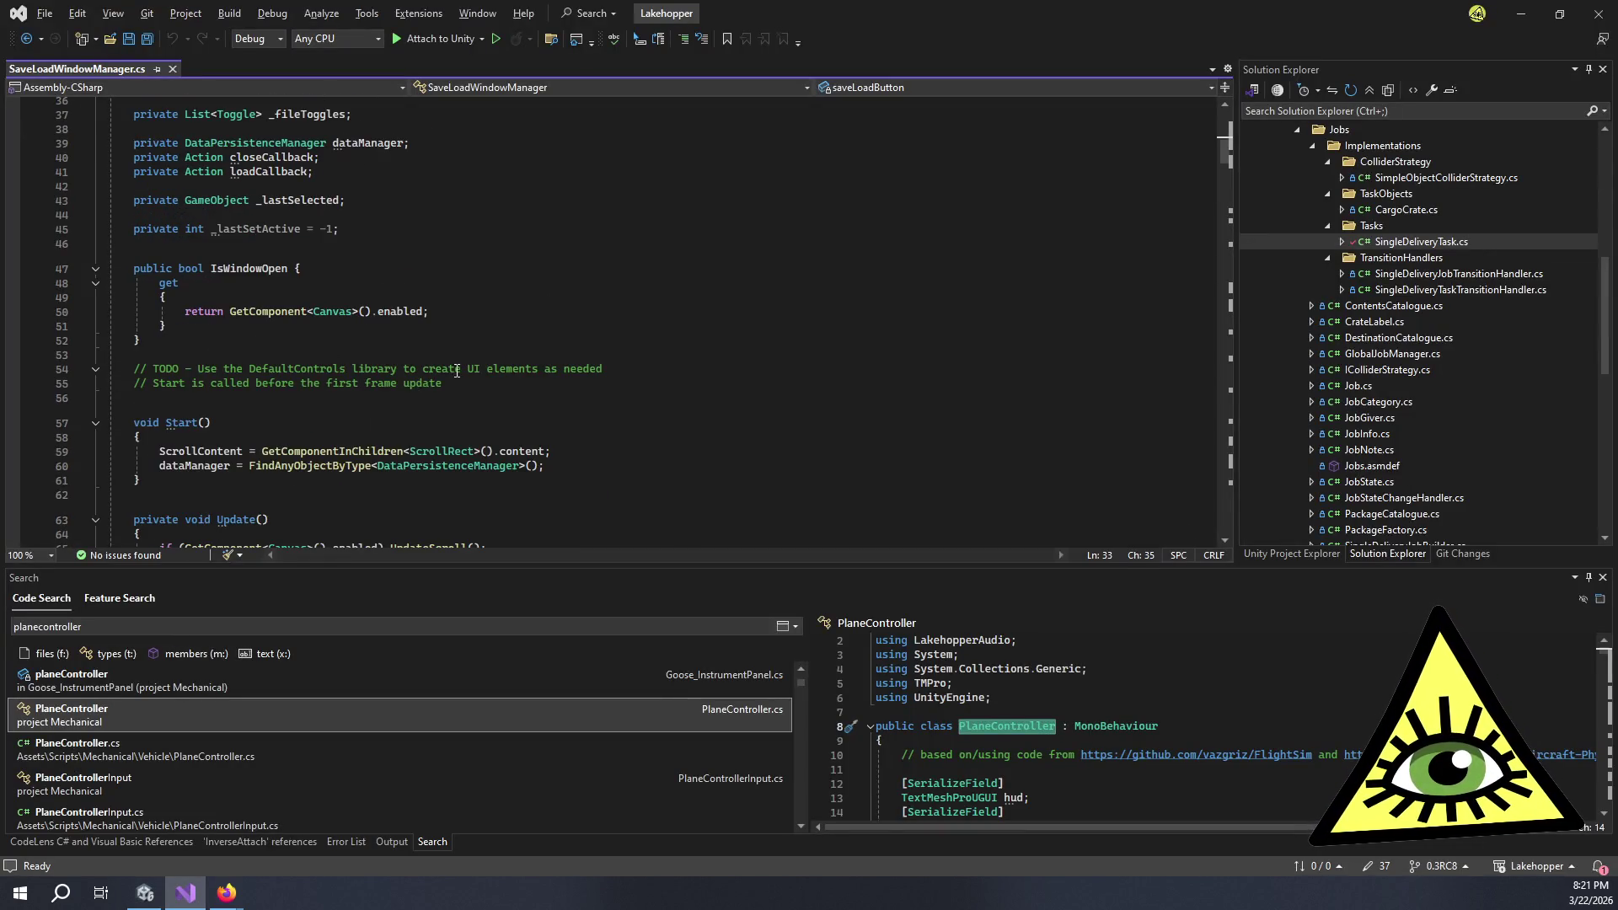
{"action": "scroll", "coordinate": [457, 372], "scroll_direction": "down", "scroll_amount": 5}
{"action": "scroll", "coordinate": [391, 312], "scroll_direction": "down", "scroll_amount": 3}
{"action": "scroll", "coordinate": [391, 314], "scroll_direction": "down", "scroll_amount": 20}
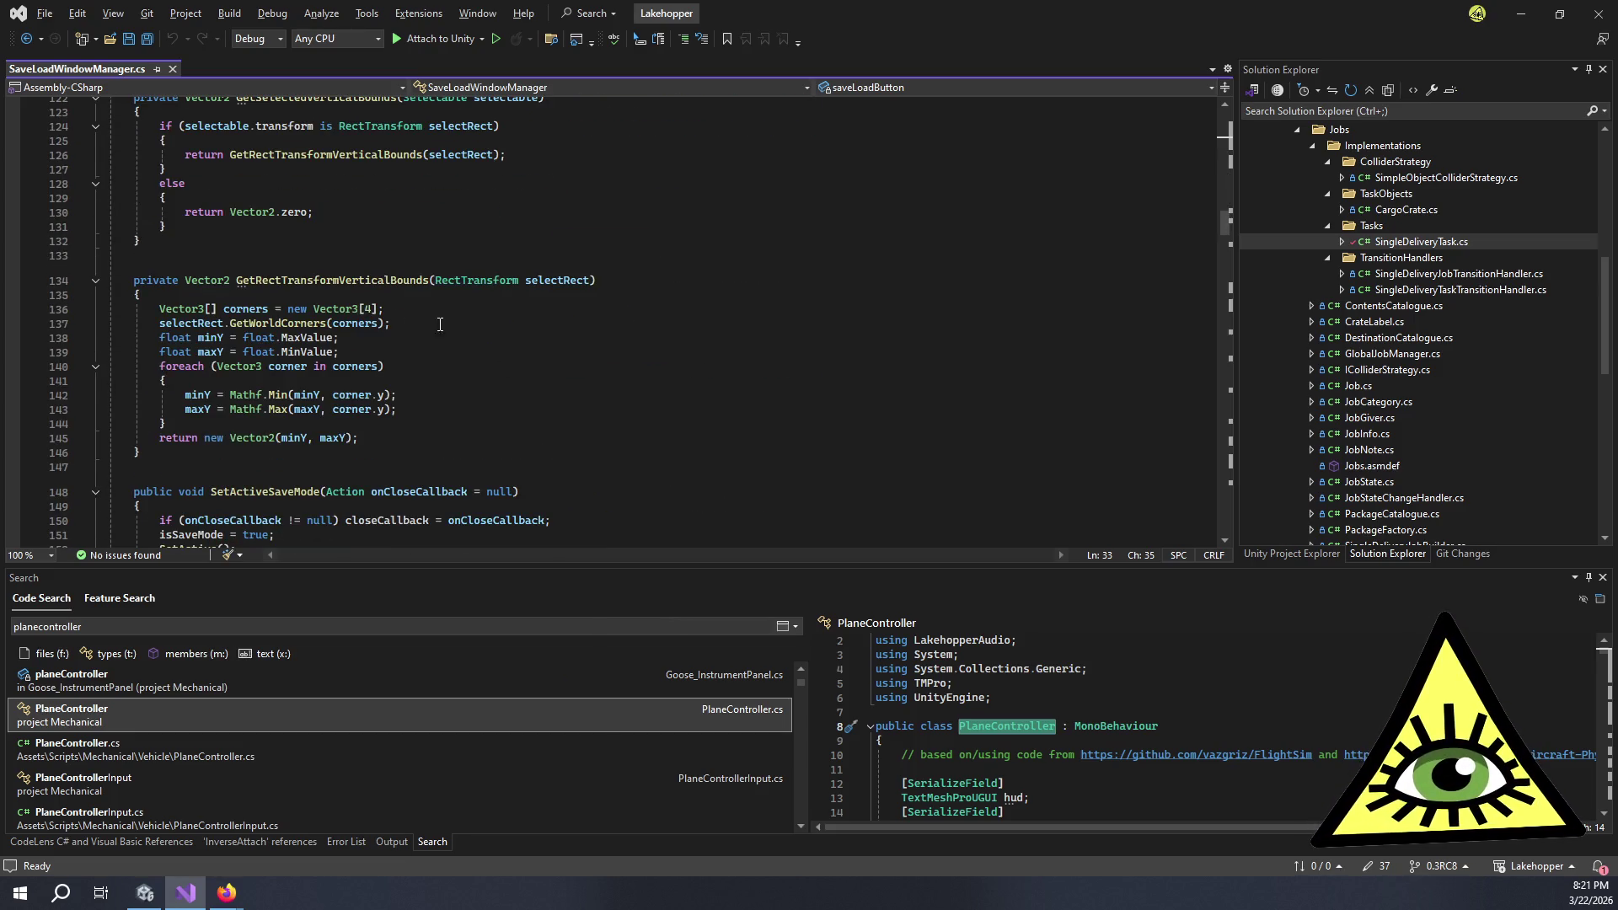
{"action": "scroll", "coordinate": [440, 325], "scroll_direction": "down", "scroll_amount": 9}
{"action": "scroll", "coordinate": [289, 288], "scroll_direction": "down", "scroll_amount": 20}
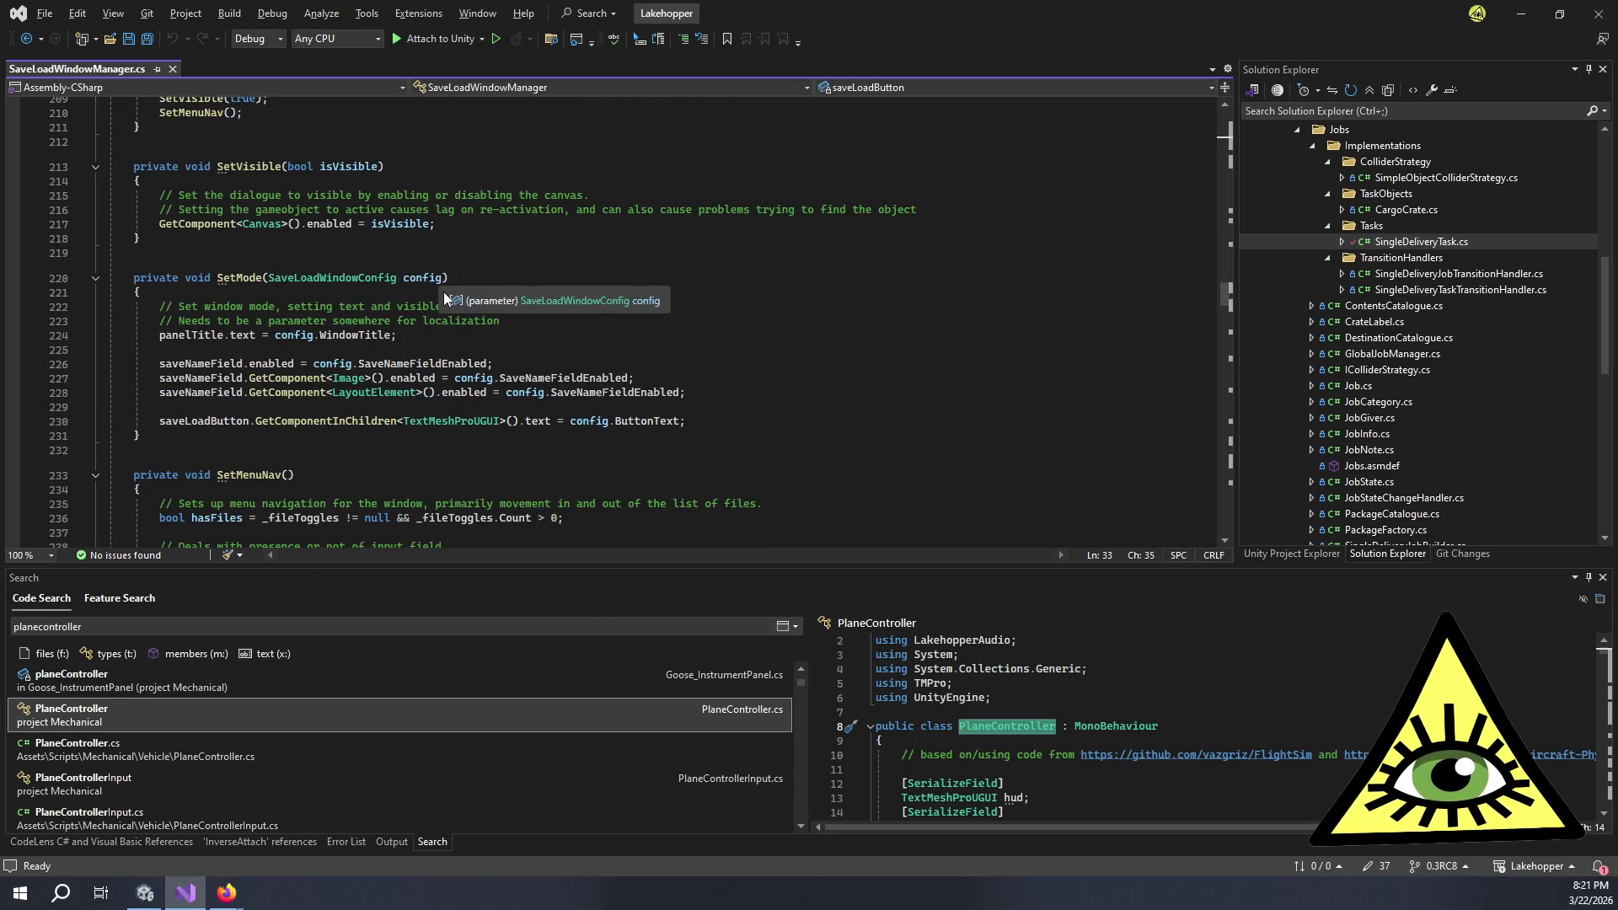
{"action": "scroll", "coordinate": [443, 292], "scroll_direction": "down", "scroll_amount": 6}
{"action": "scroll", "coordinate": [421, 281], "scroll_direction": "down", "scroll_amount": 20}
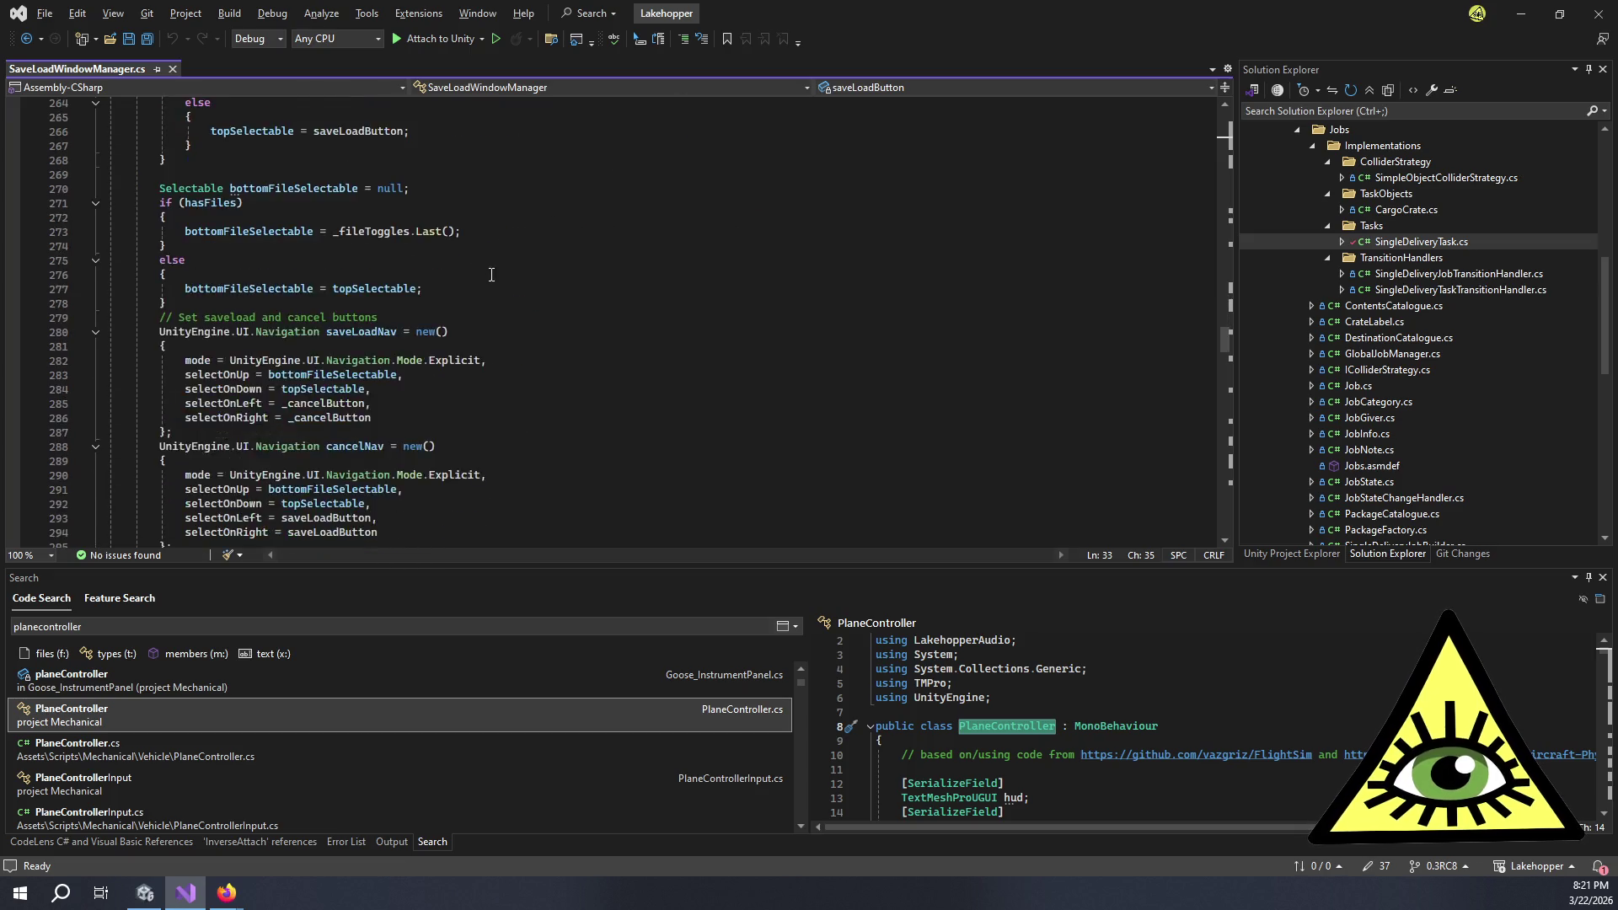
{"action": "scroll", "coordinate": [538, 280], "scroll_direction": "down", "scroll_amount": 9}
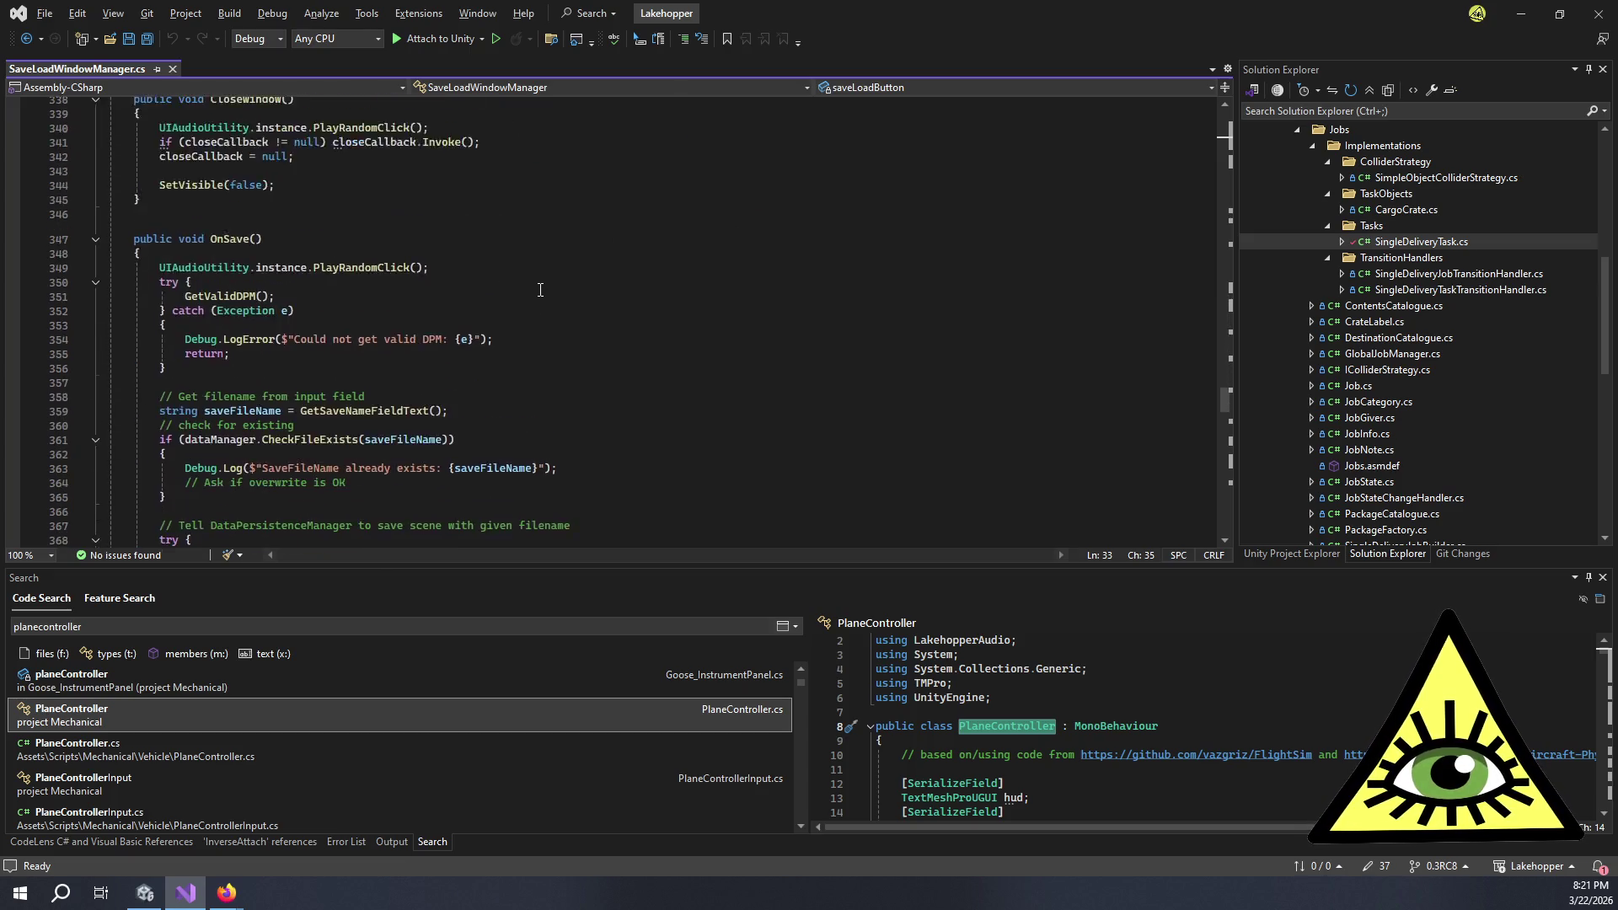
{"action": "left_click", "coordinate": [484, 249]}
{"action": "left_click", "coordinate": [466, 240]}
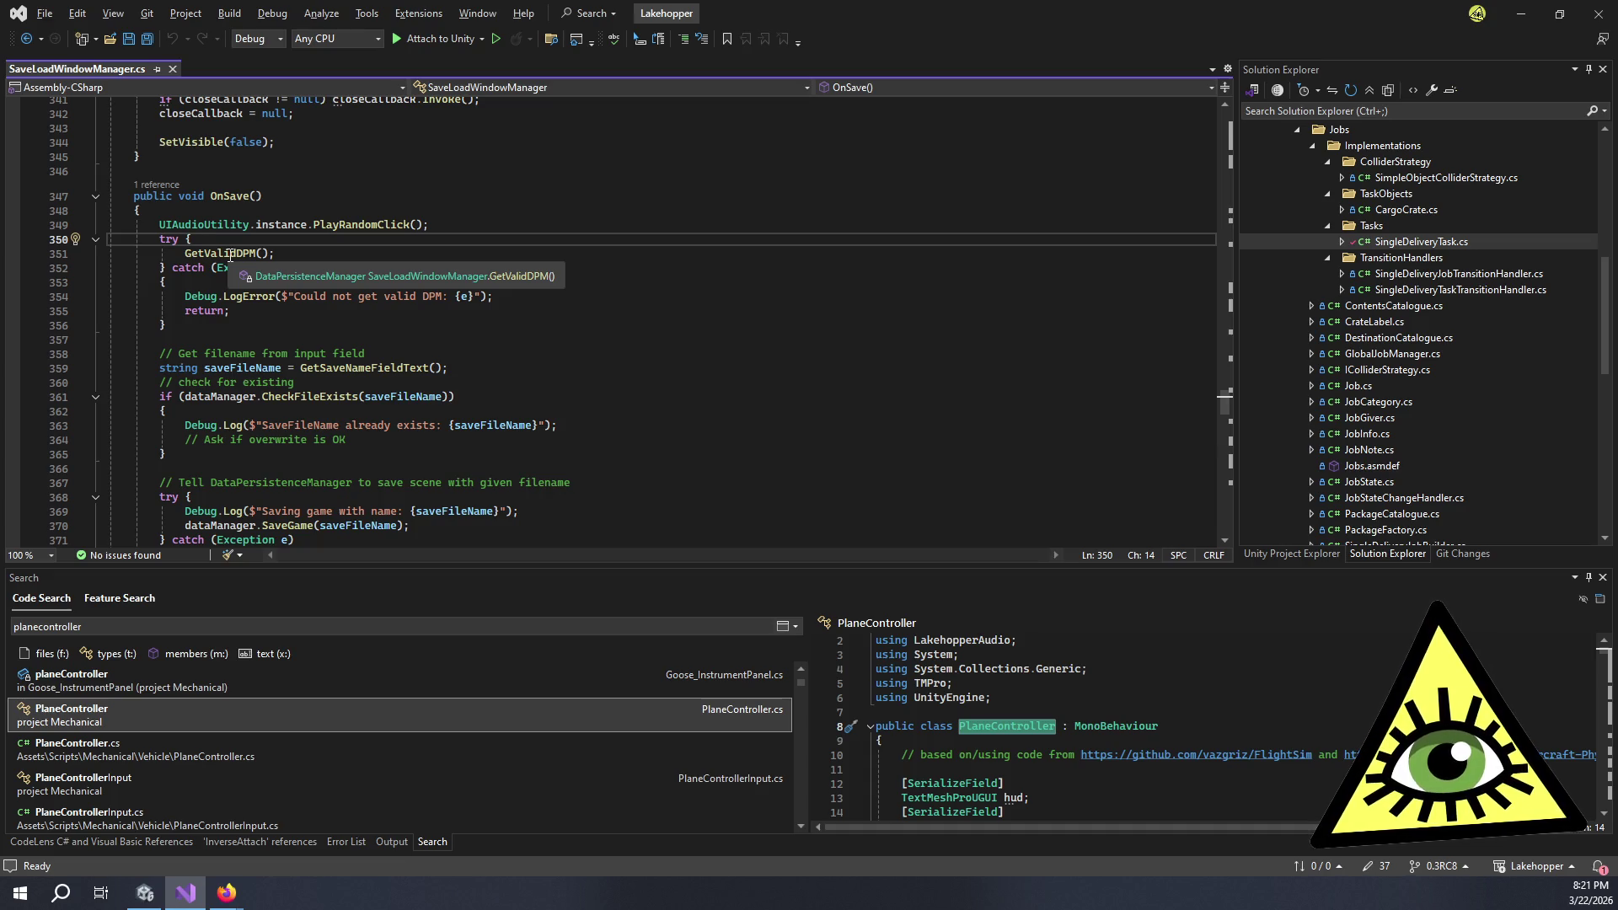
{"action": "left_click", "coordinate": [230, 254]}
- Insert a new line after the saveFileName assignment and type if (saveFileName == "")
{"action": "scroll", "coordinate": [269, 278], "scroll_direction": "down", "scroll_amount": 1}
{"action": "left_click", "coordinate": [269, 278]}
{"action": "left_click", "coordinate": [521, 327]}
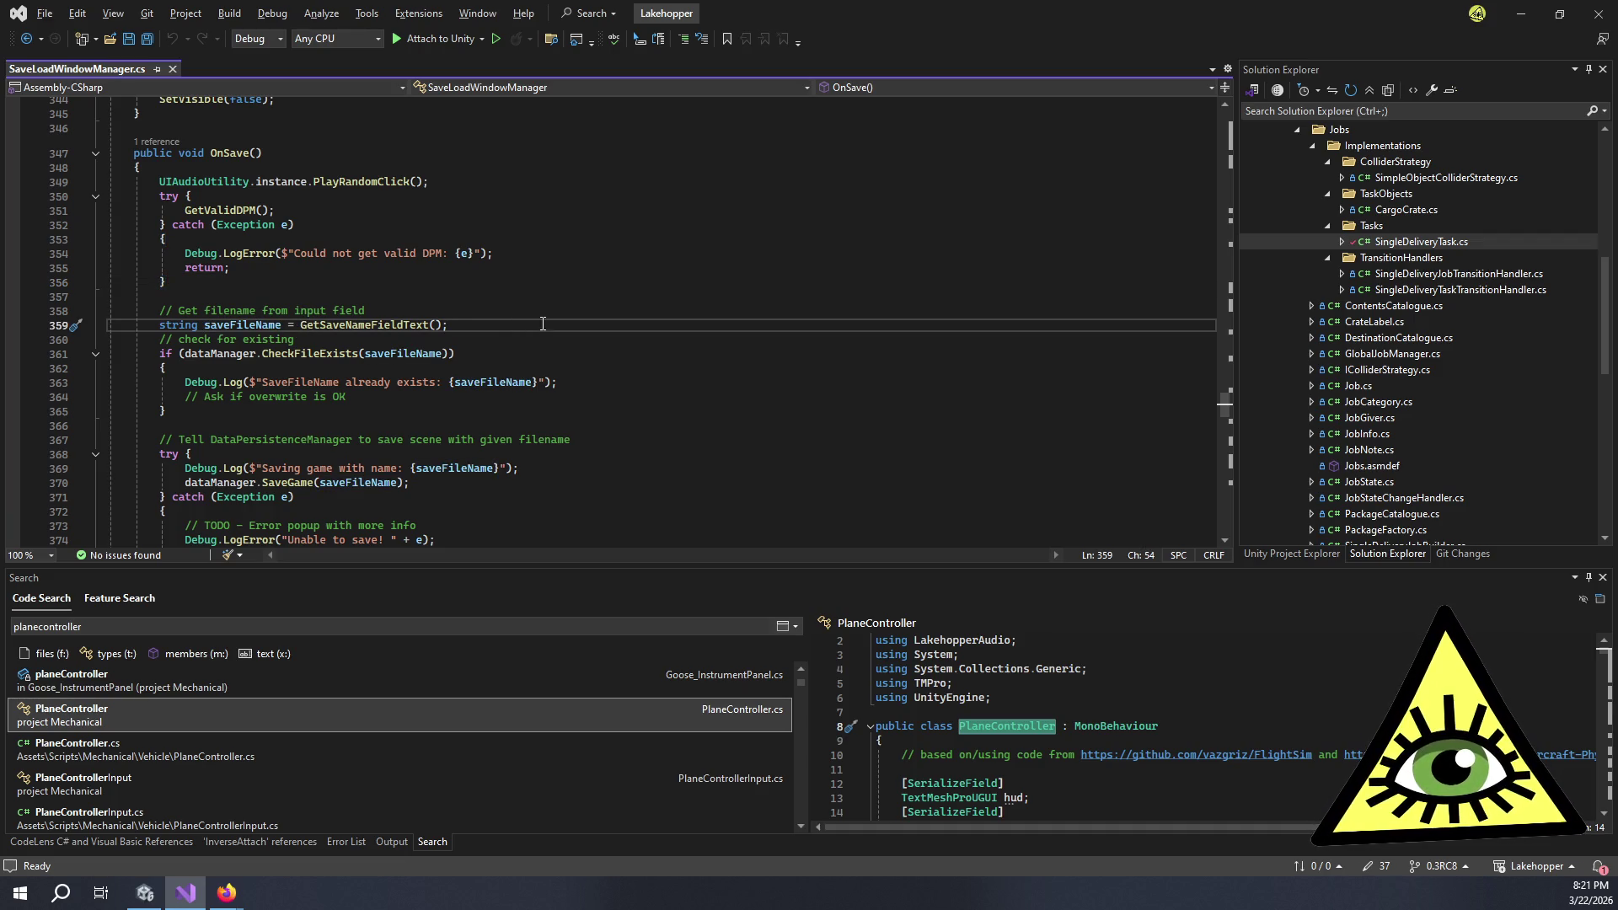
{"action": "key", "text": "Return"}
{"action": "key", "text": "Return"}
{"action": "type", "text": "if ("}
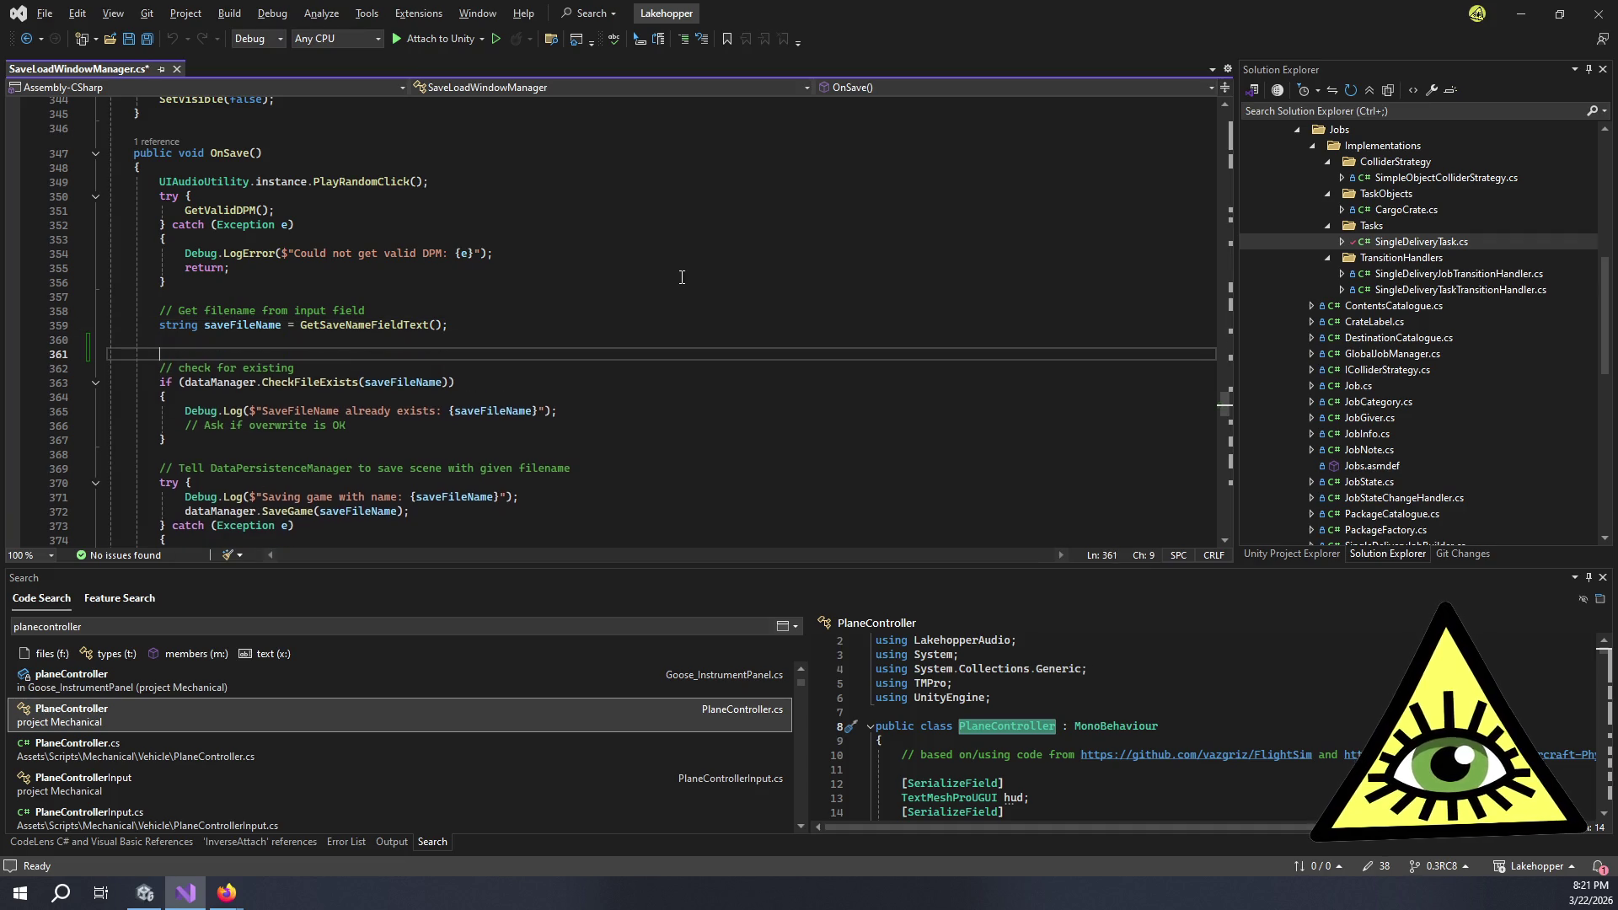
{"action": "type", "text": "saveFileName"}
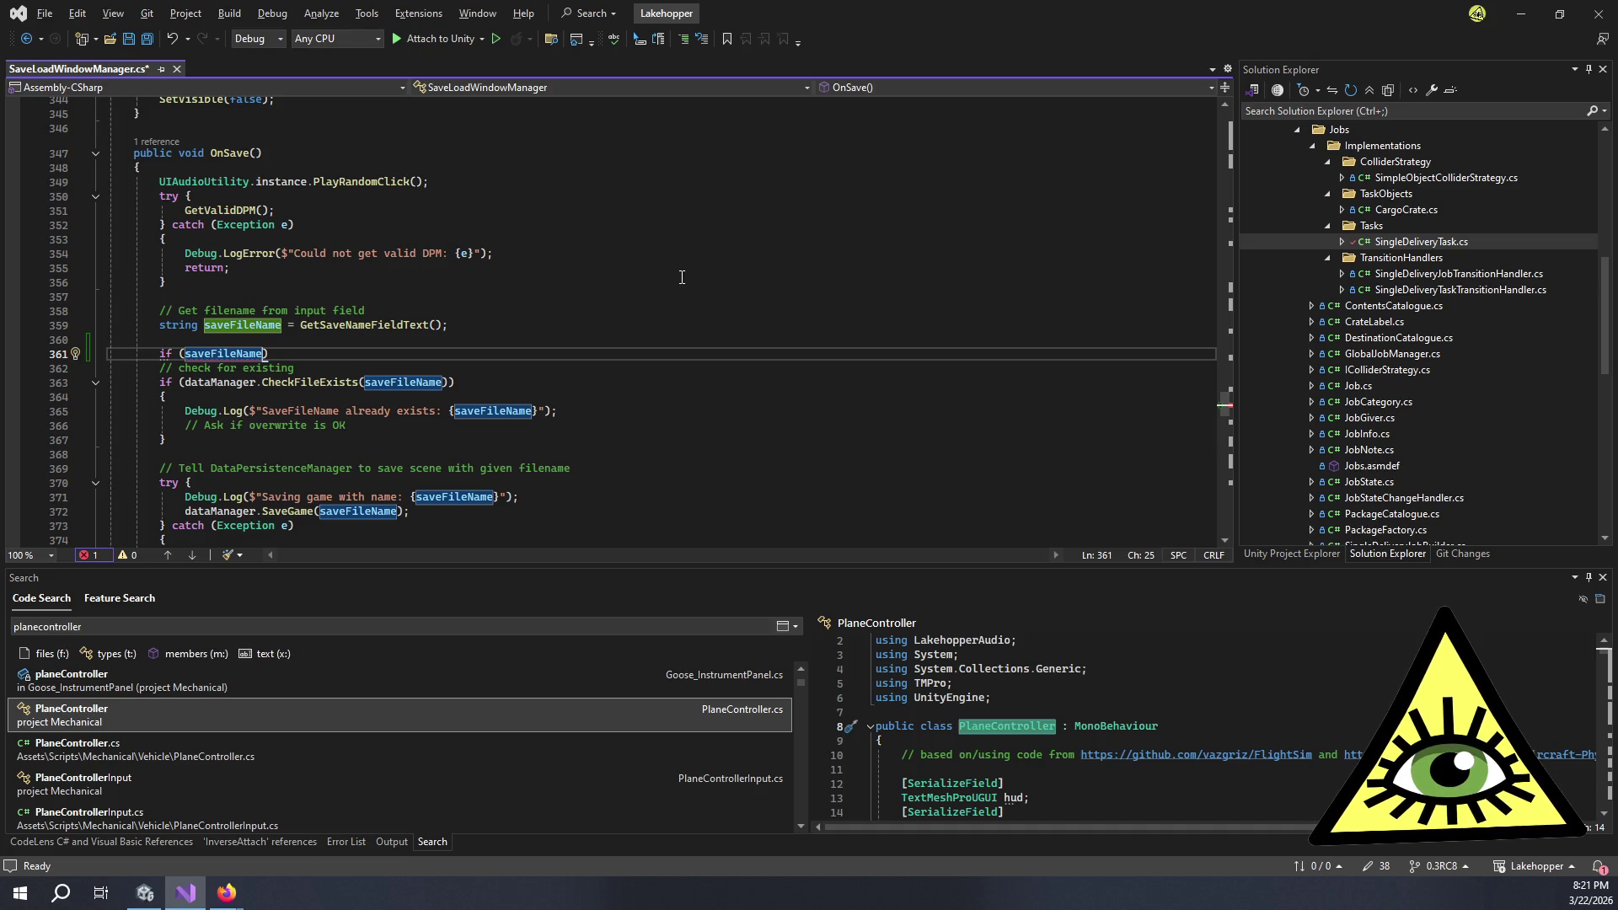
{"action": "type", "text": " == \"\""}
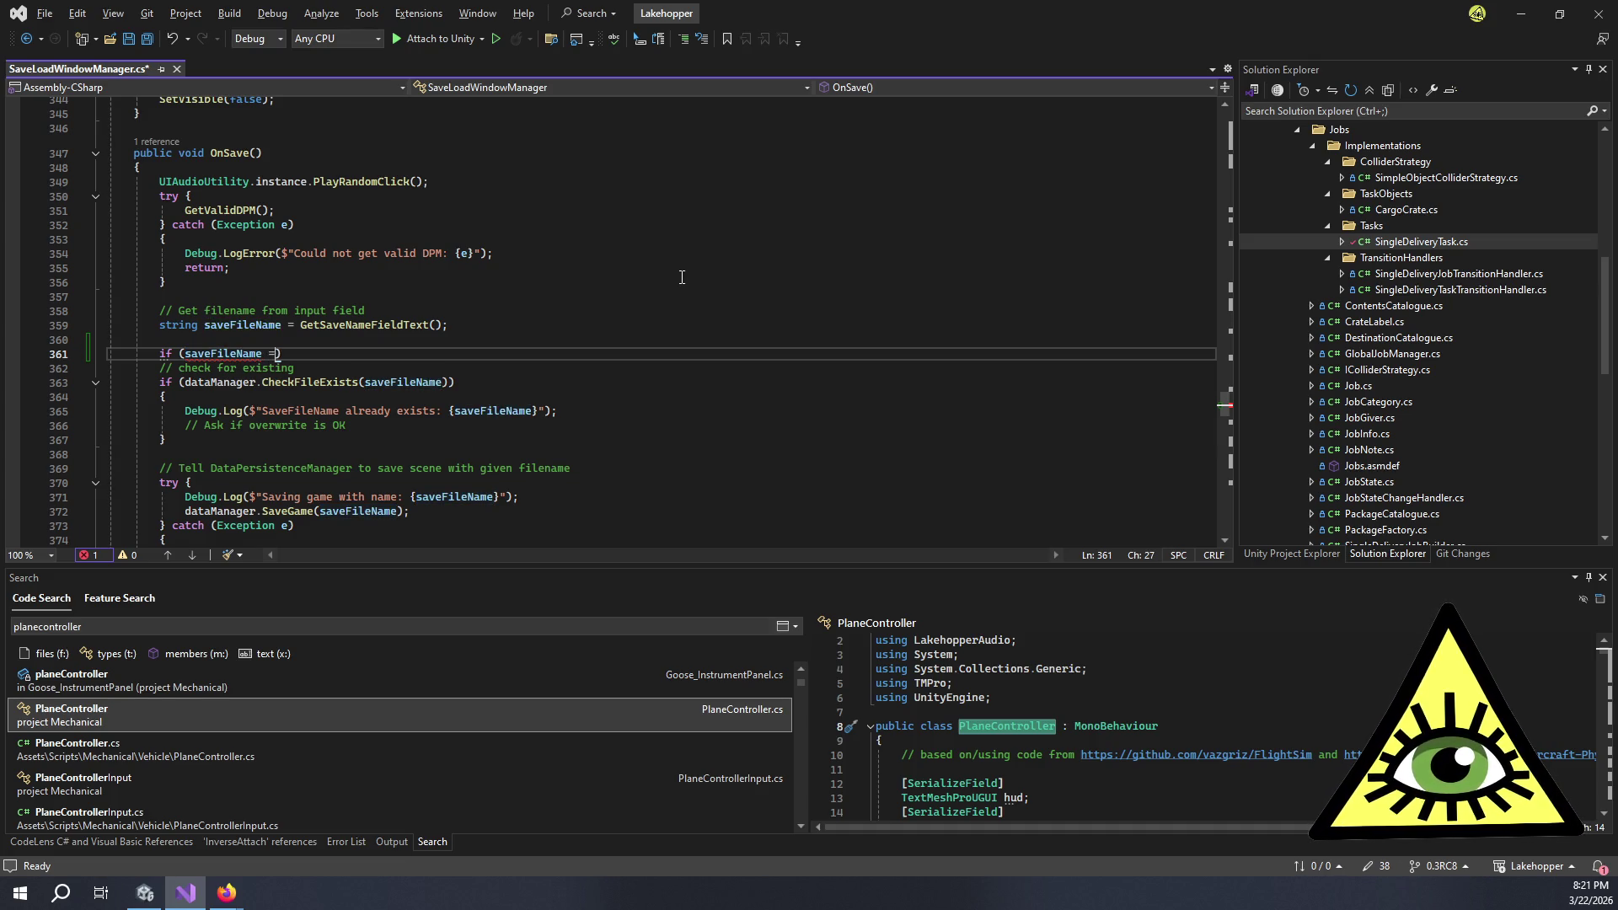
{"action": "type", "text": ")"}
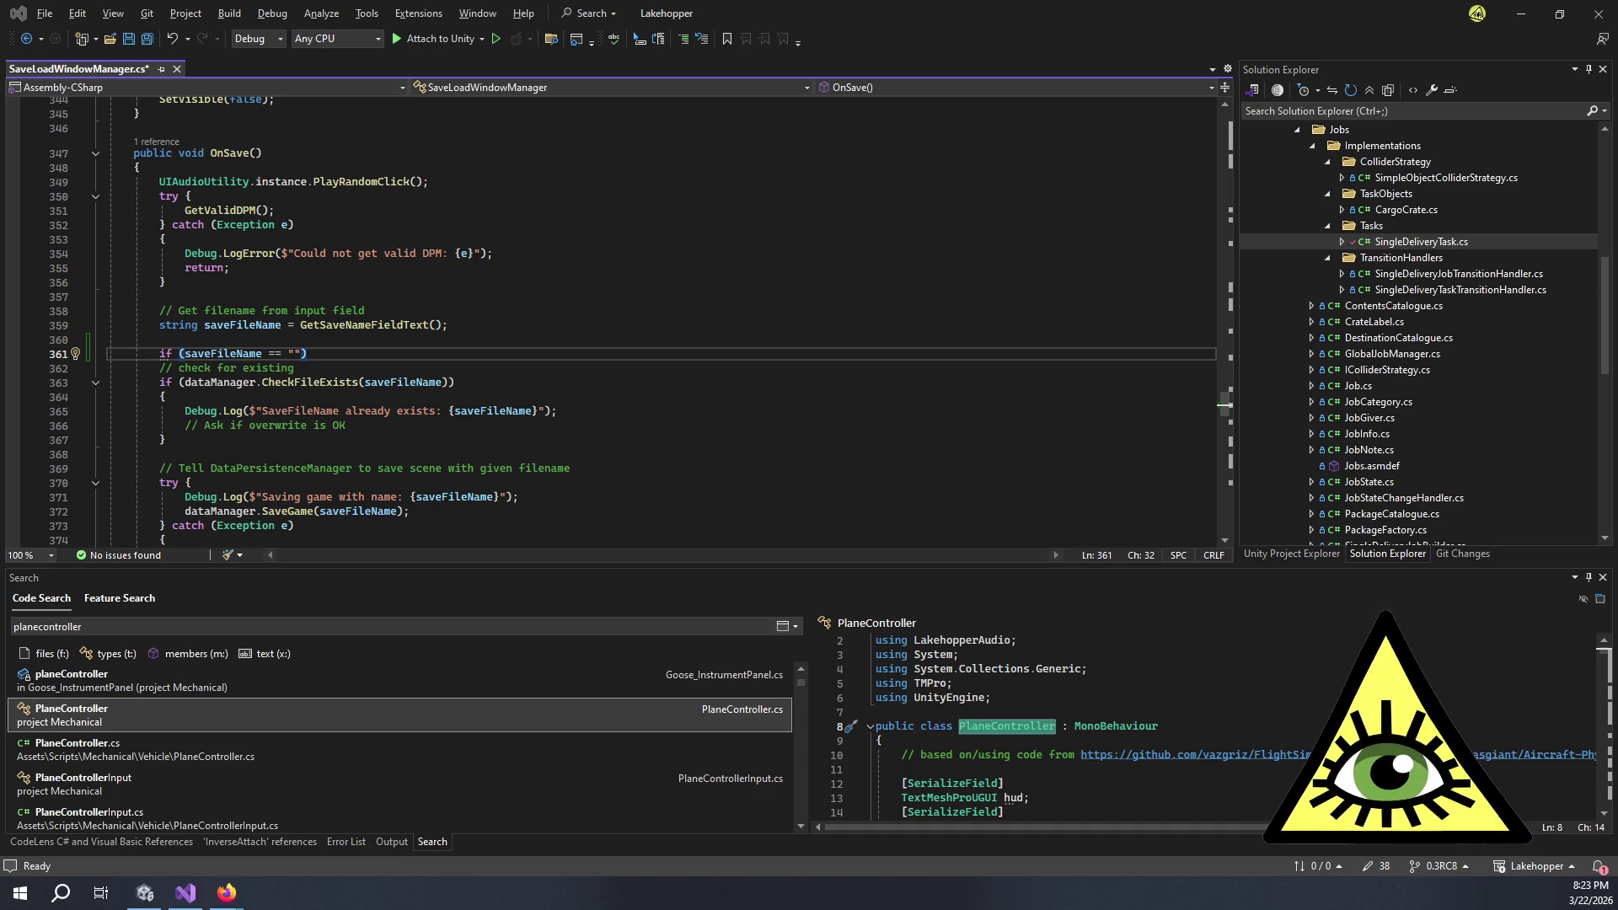
- Bring the Firefox YouTube Grumman Goose takeoff video forward
{"action": "key", "text": "alt+Tab"}
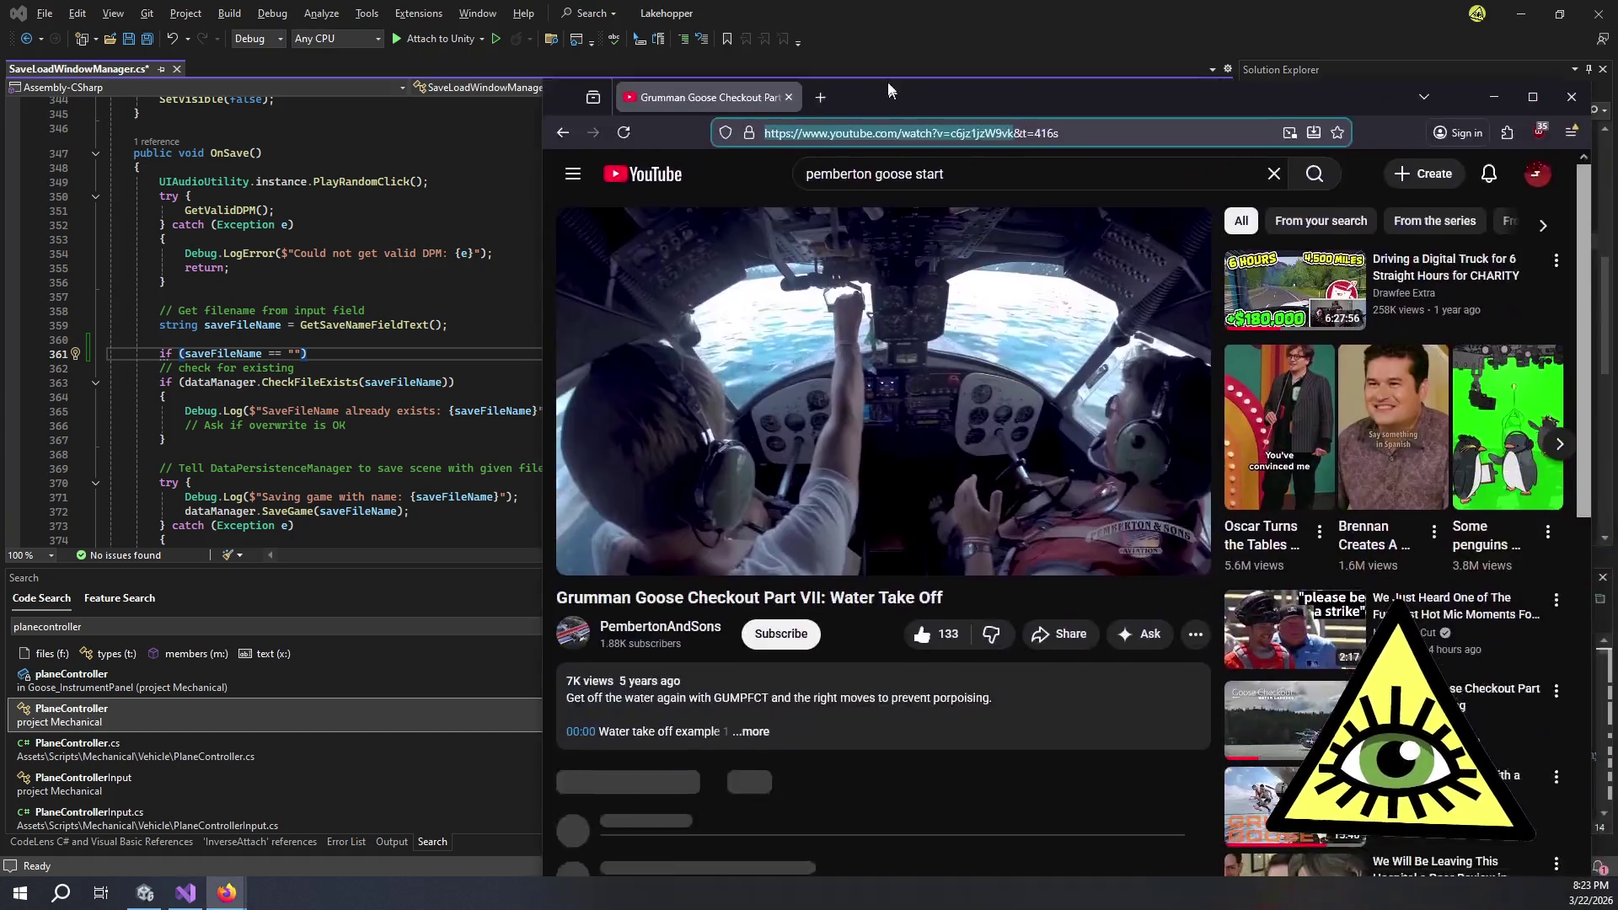
- Mute the Goose video, replay from 5:55, then leave fullscreen for theater mode and pause
{"action": "left_click", "coordinate": [984, 500]}
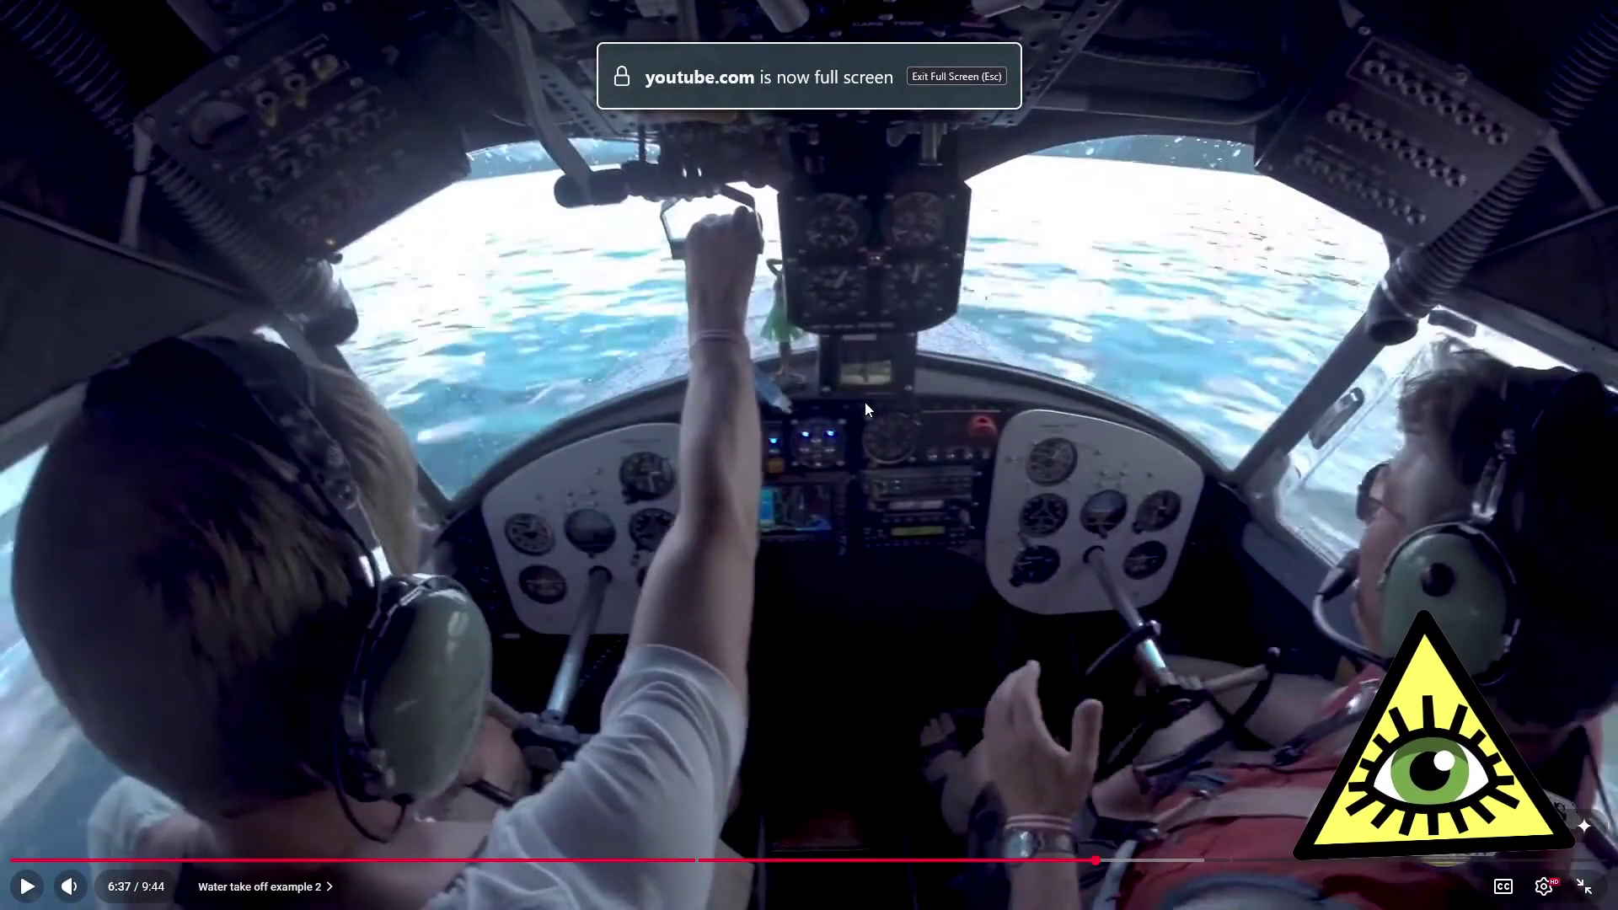
{"action": "left_click", "coordinate": [865, 402]}
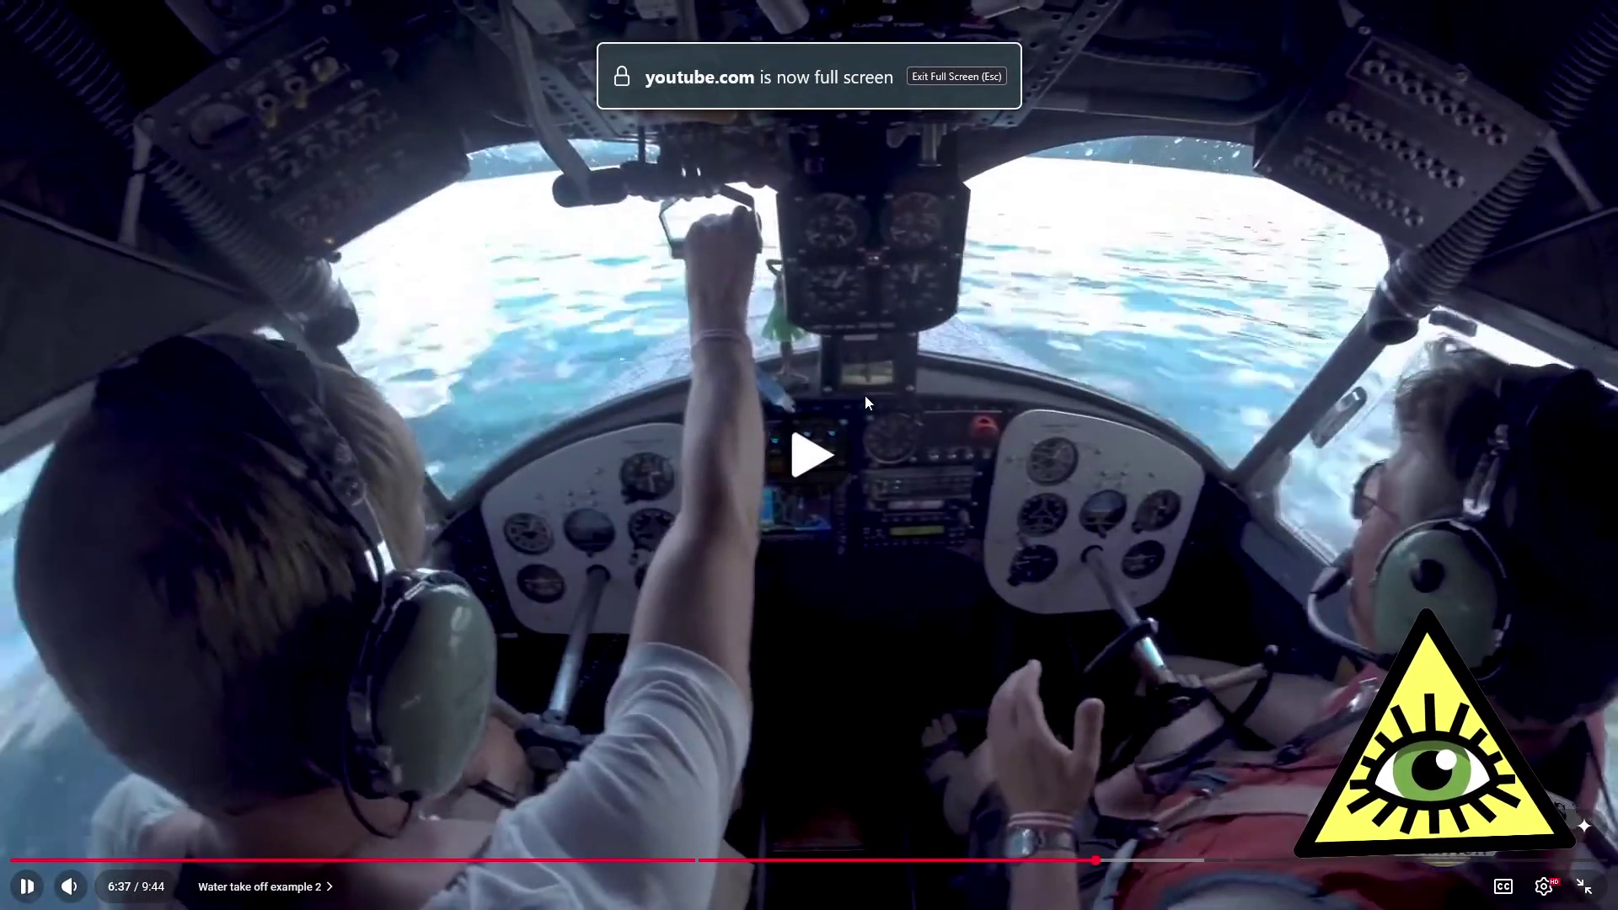
{"action": "left_click", "coordinate": [867, 387]}
{"action": "left_click", "coordinate": [70, 887]}
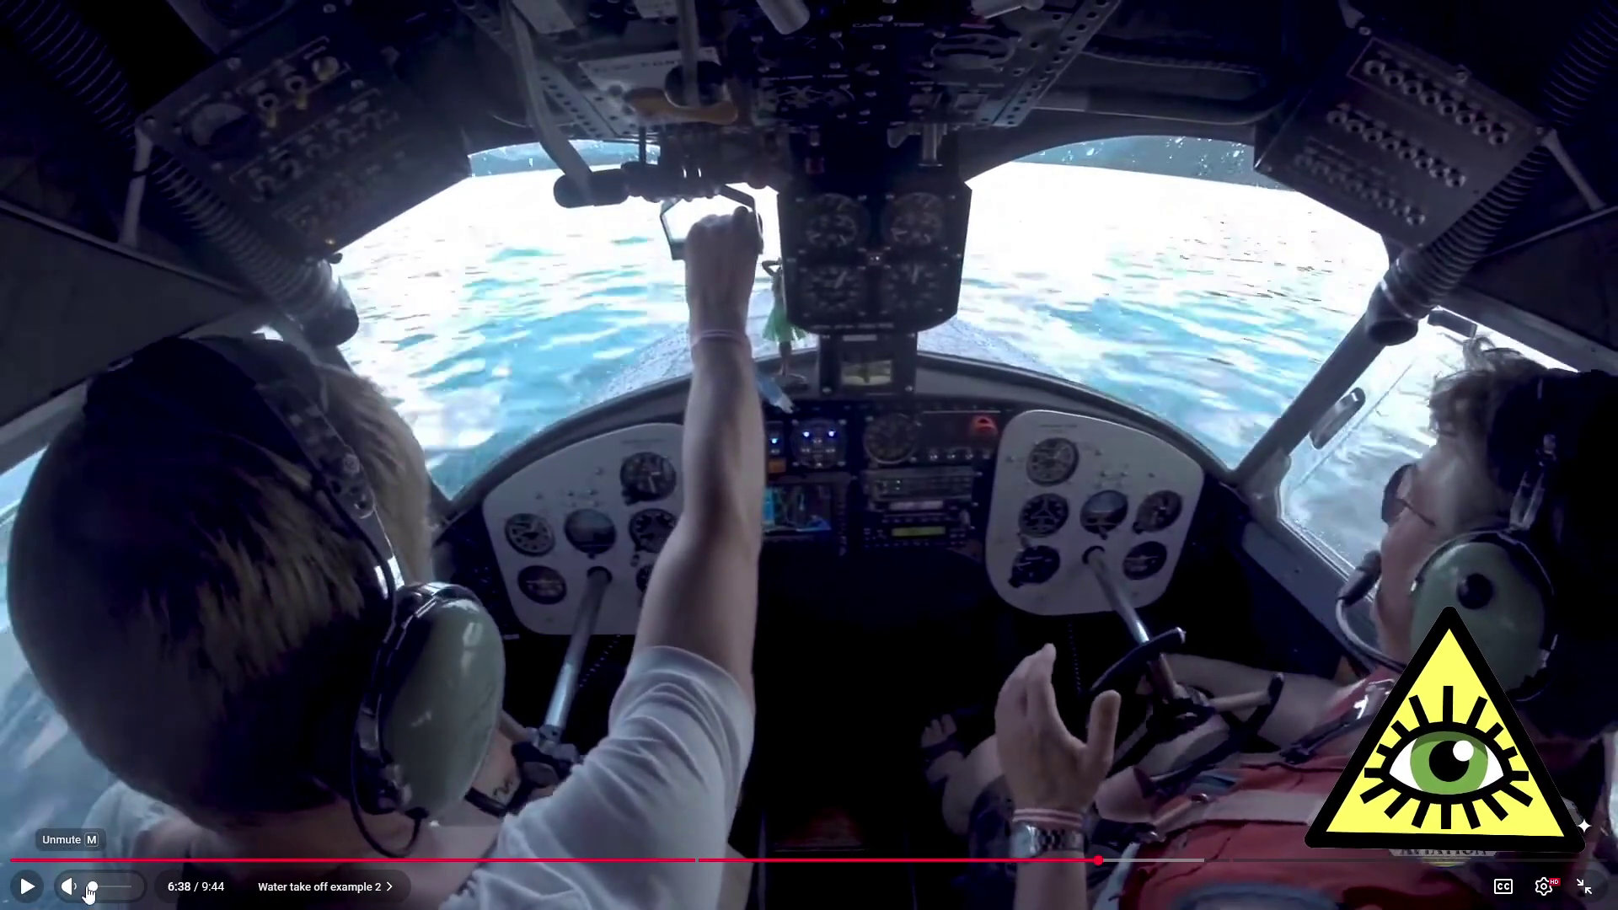
{"action": "left_click", "coordinate": [982, 861]}
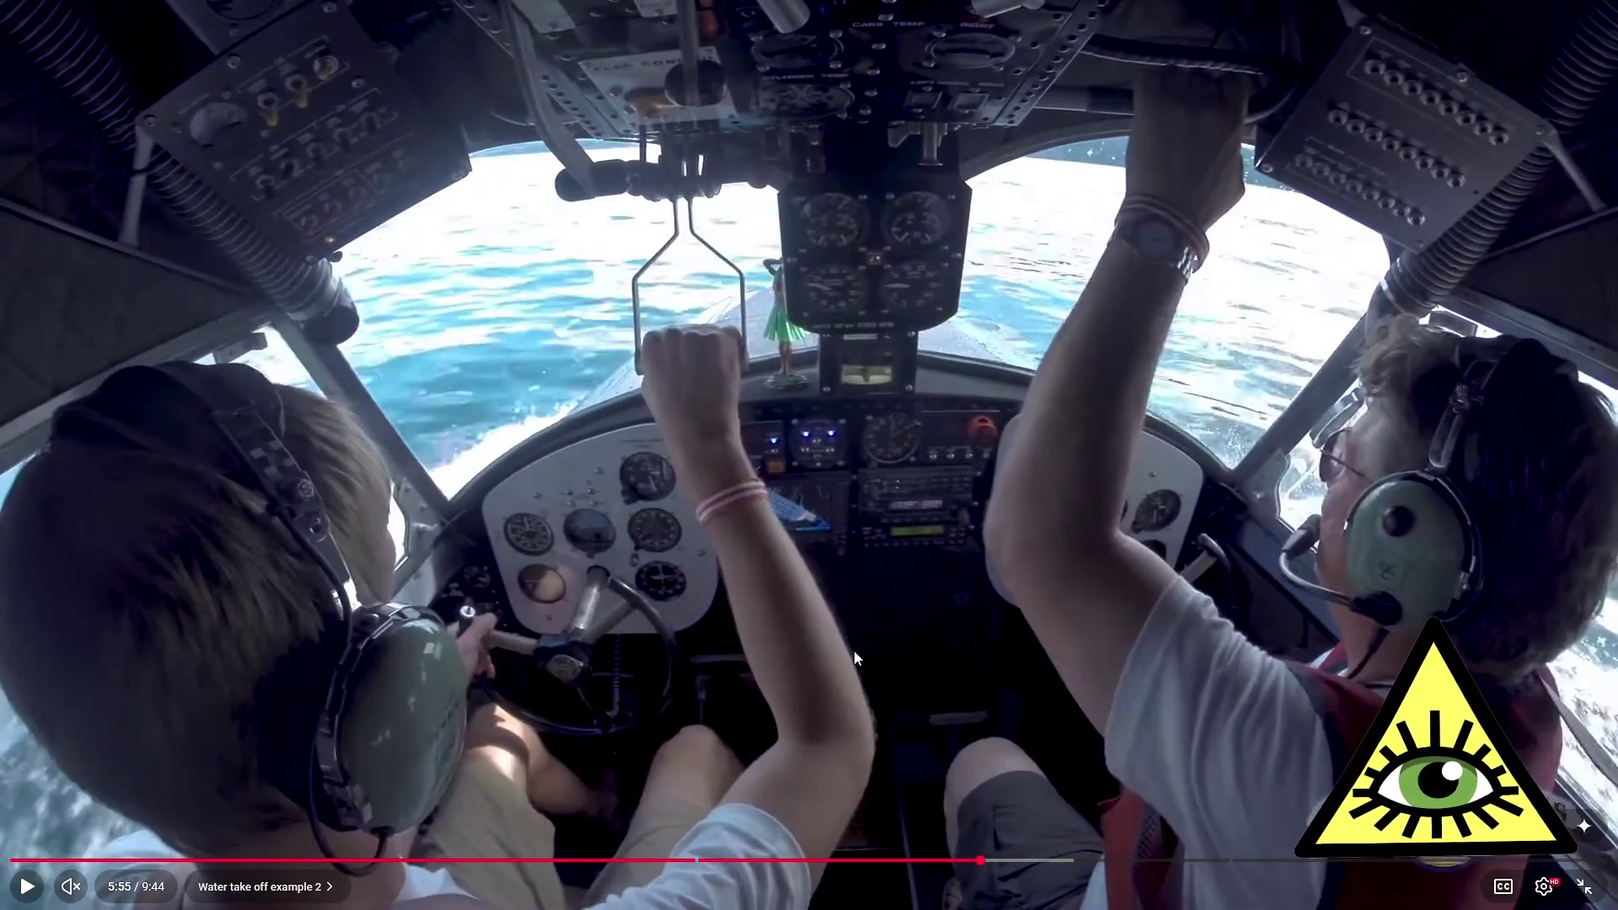
{"action": "left_click", "coordinate": [853, 651]}
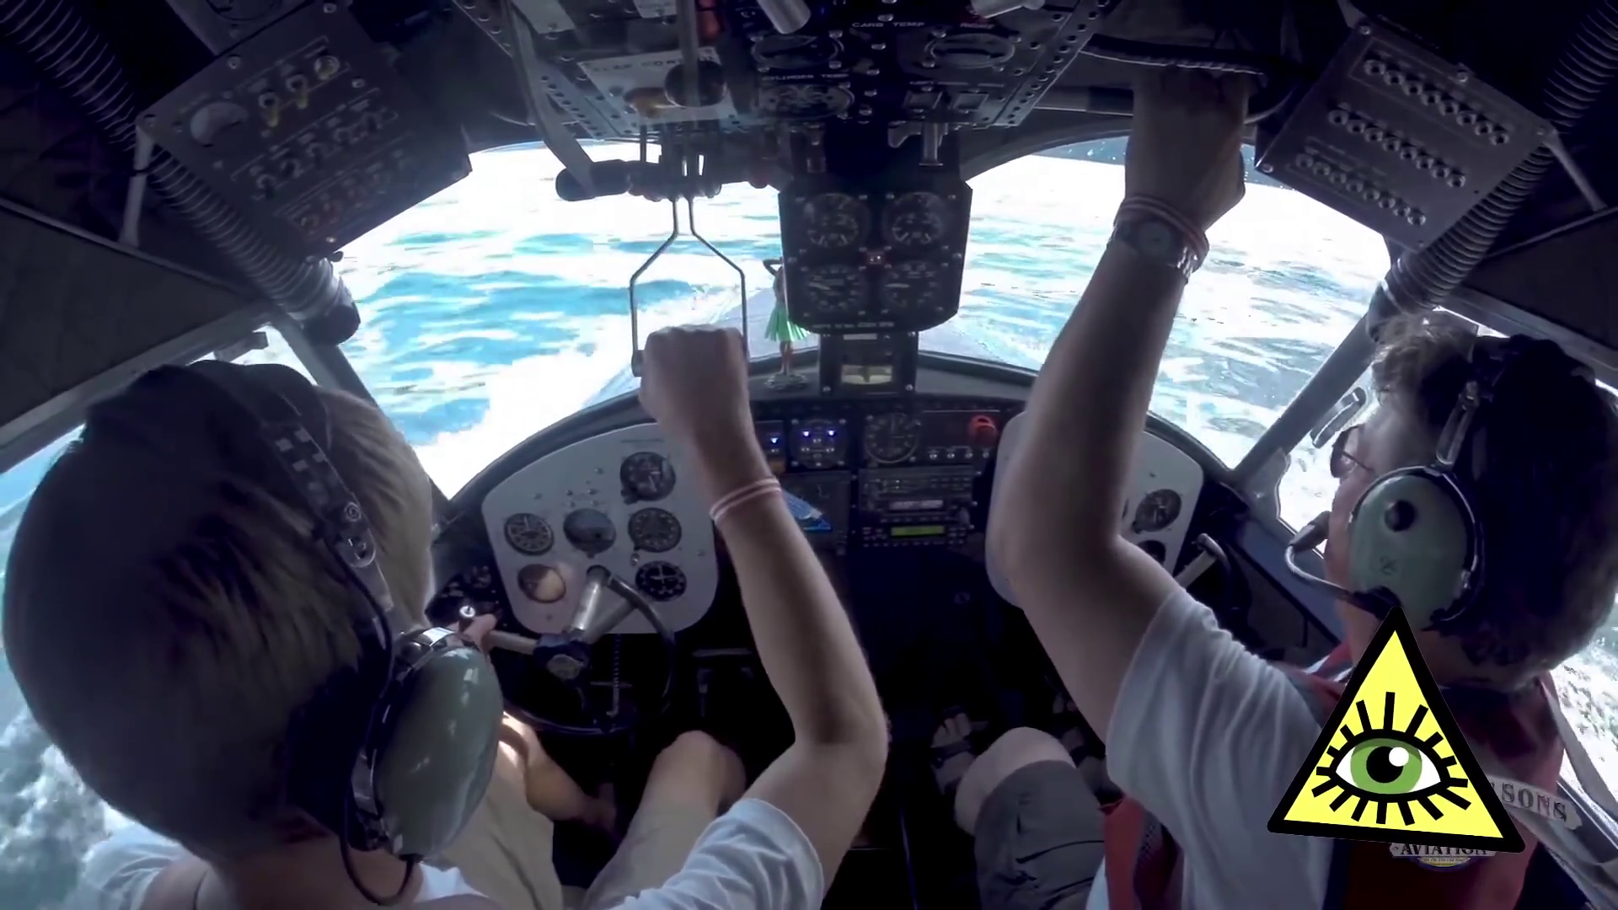
{"action": "key", "text": "Escape"}
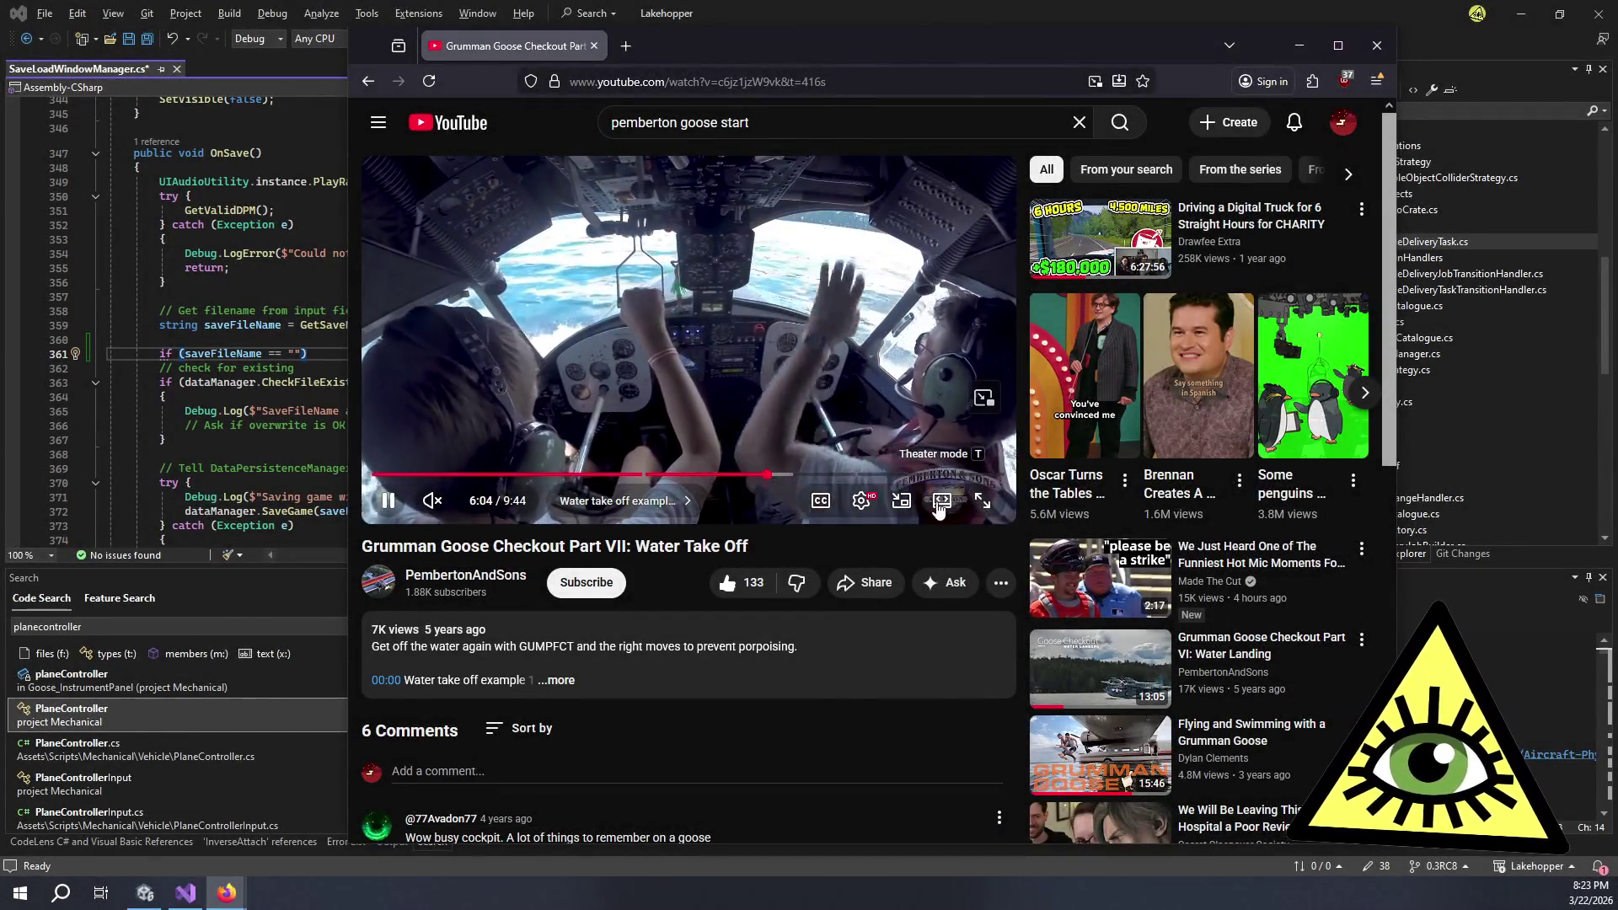
{"action": "left_click", "coordinate": [944, 499]}
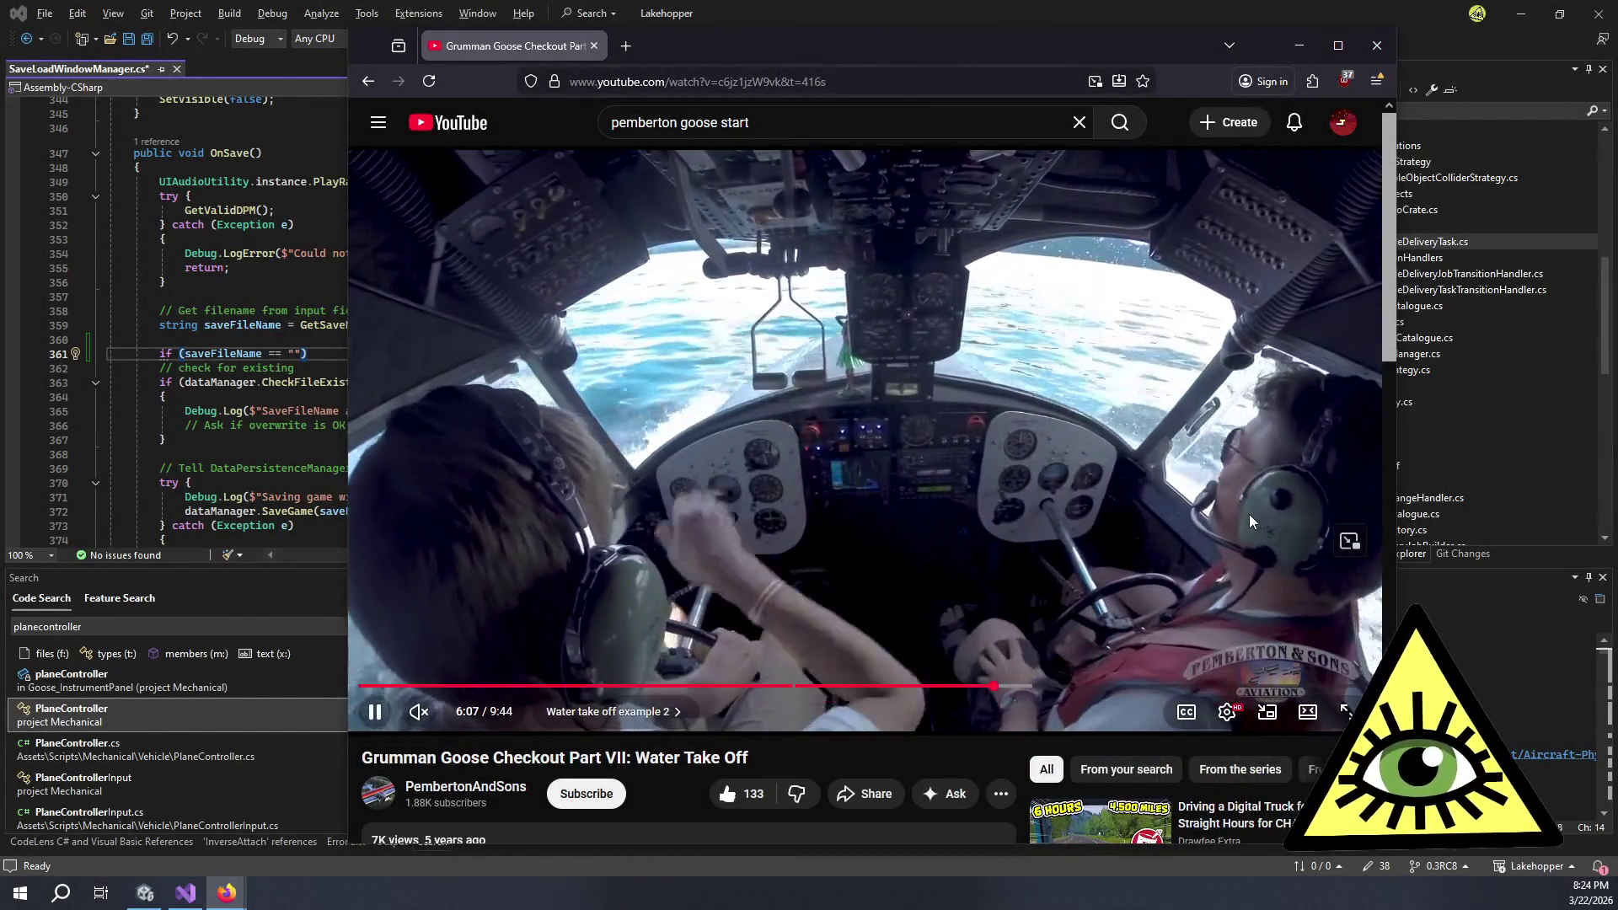
{"action": "left_click", "coordinate": [903, 443]}
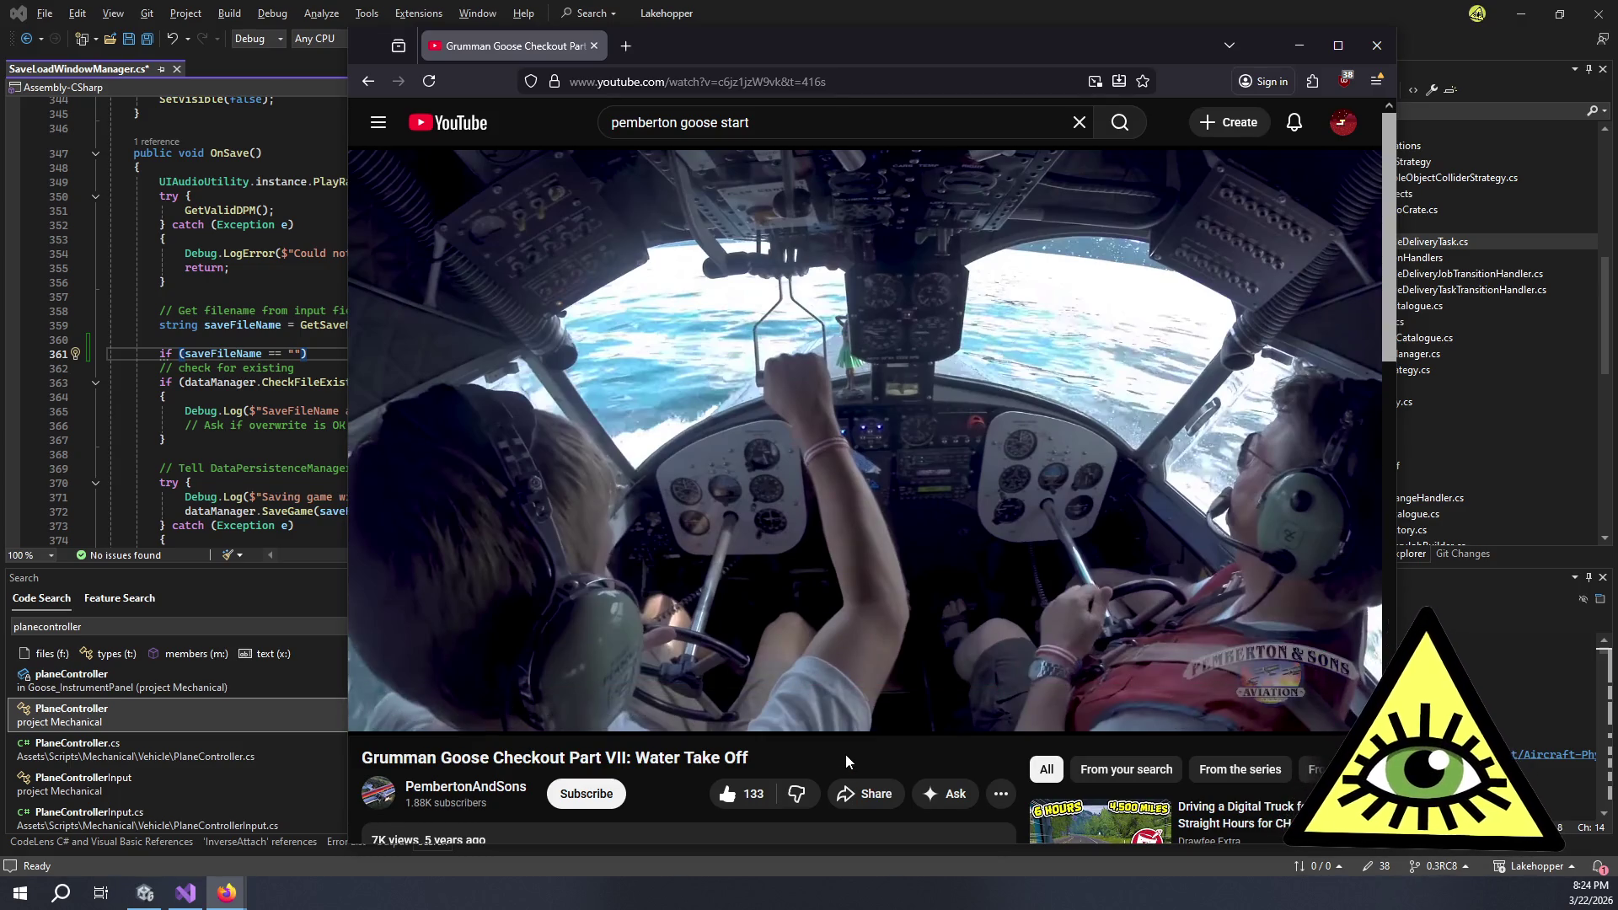
- Pause around 6:49, jump back to 6:00, and play through to 6:08
{"action": "mouse_move", "coordinate": [846, 588]}
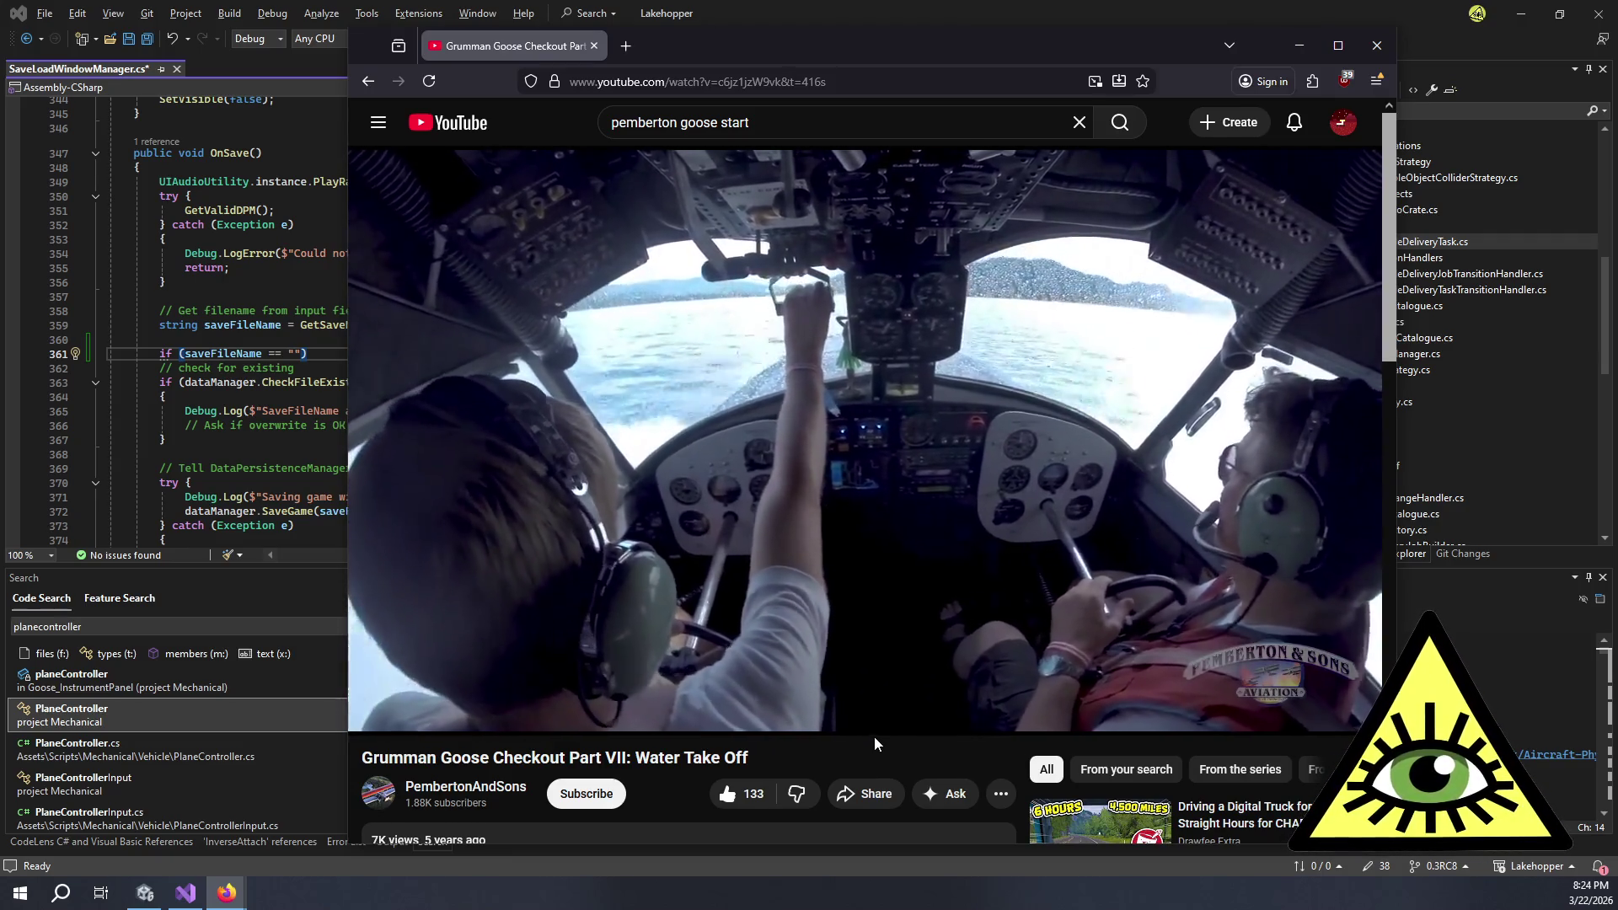
{"action": "mouse_move", "coordinate": [875, 735]}
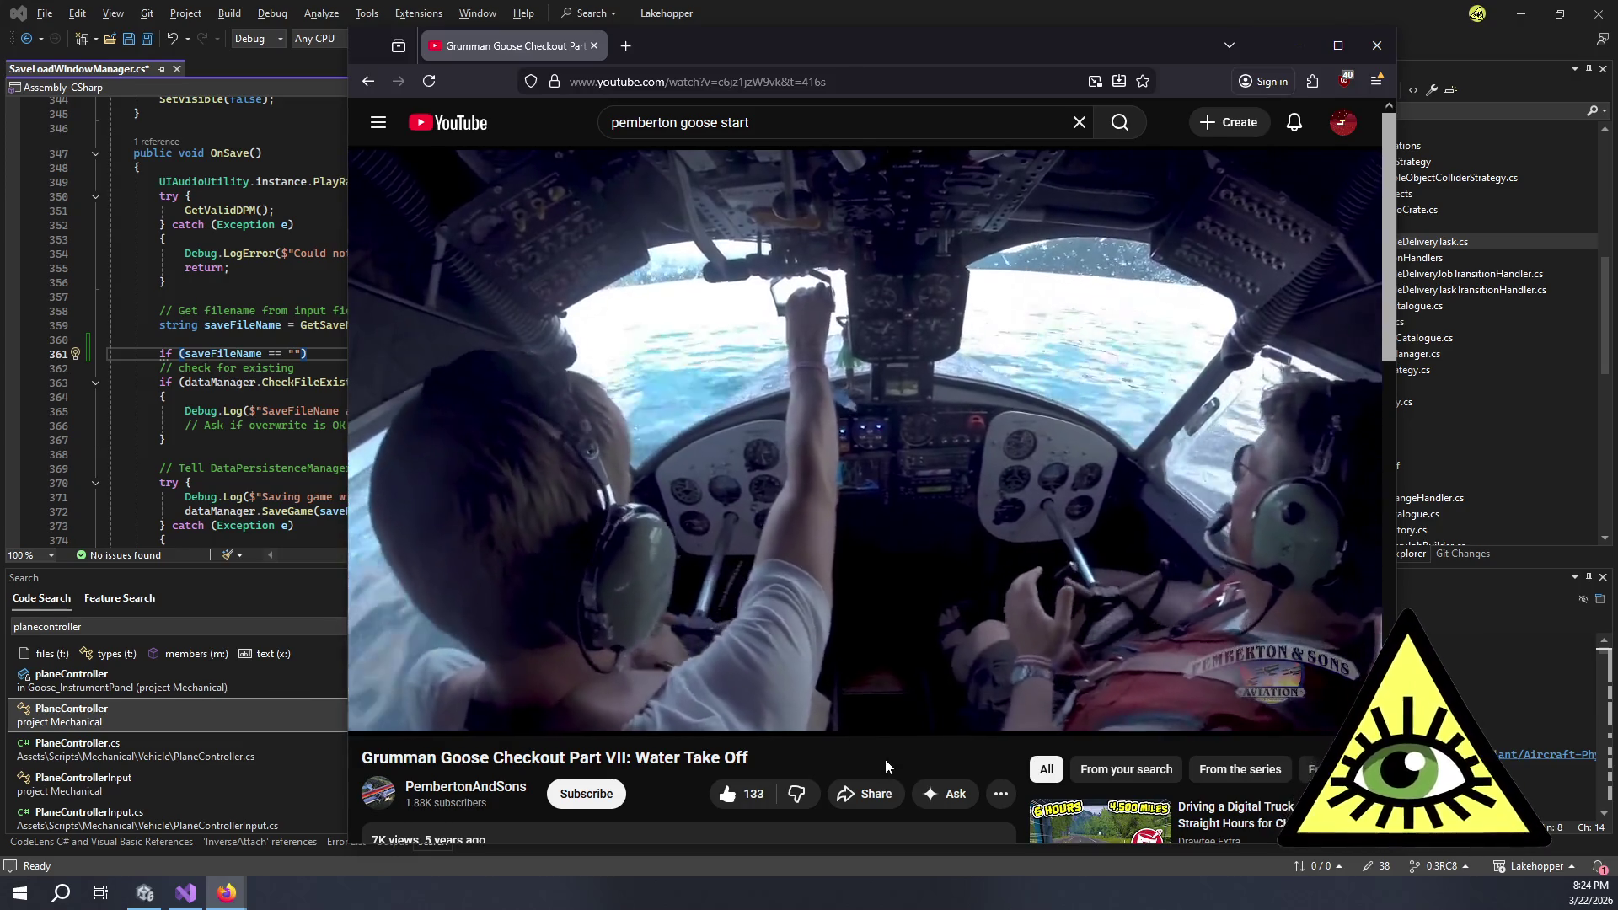
{"action": "mouse_move", "coordinate": [866, 664]}
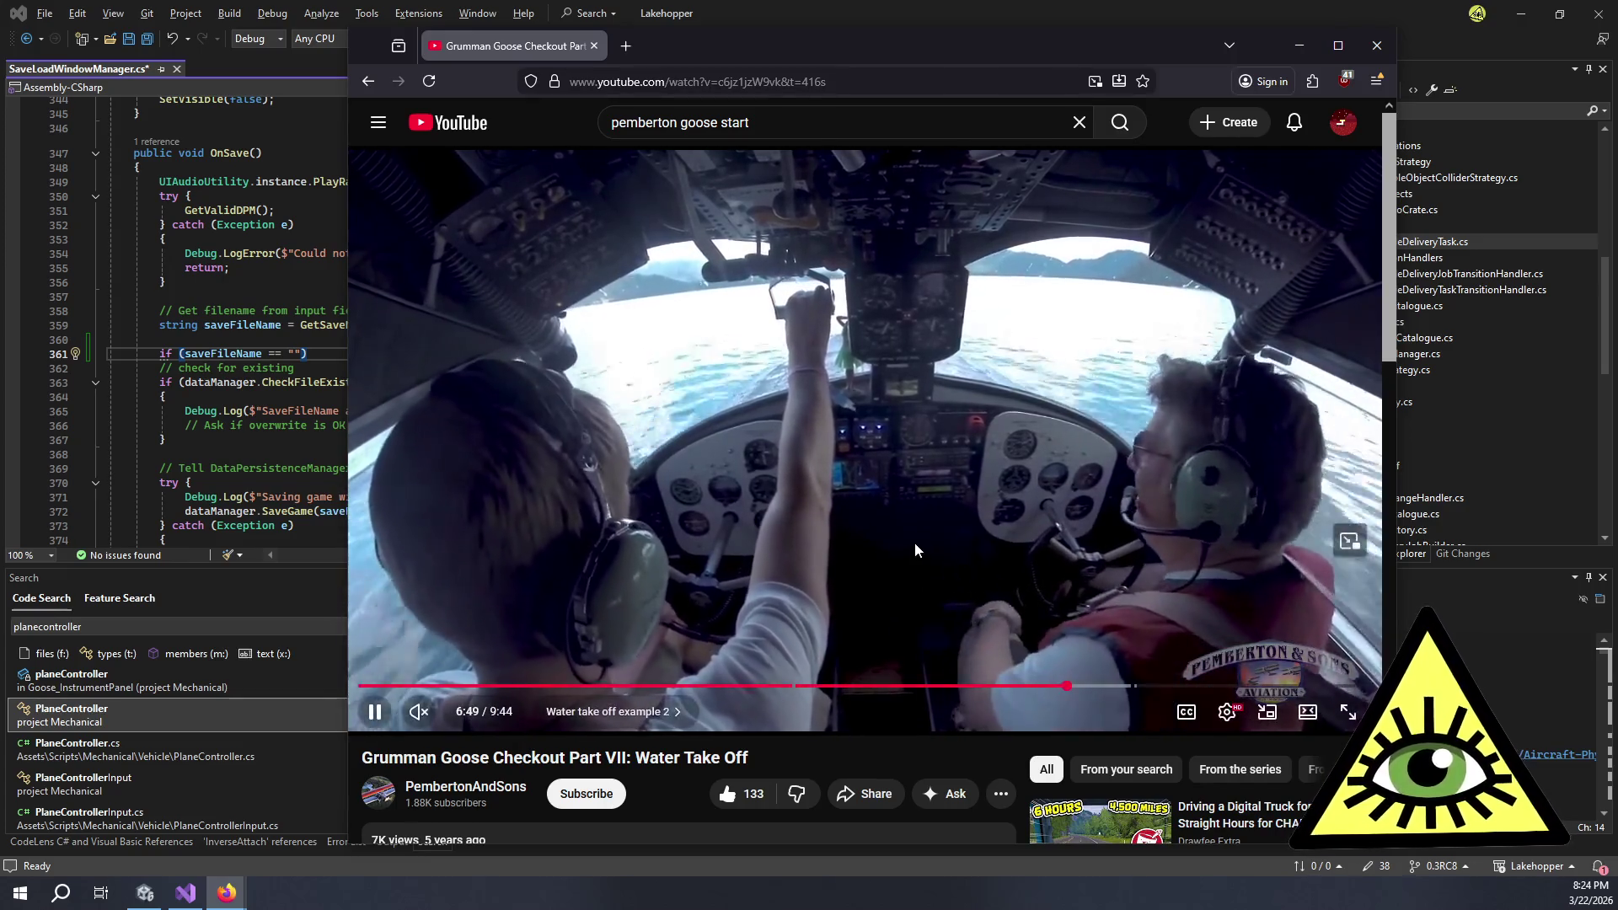
{"action": "left_click", "coordinate": [937, 601]}
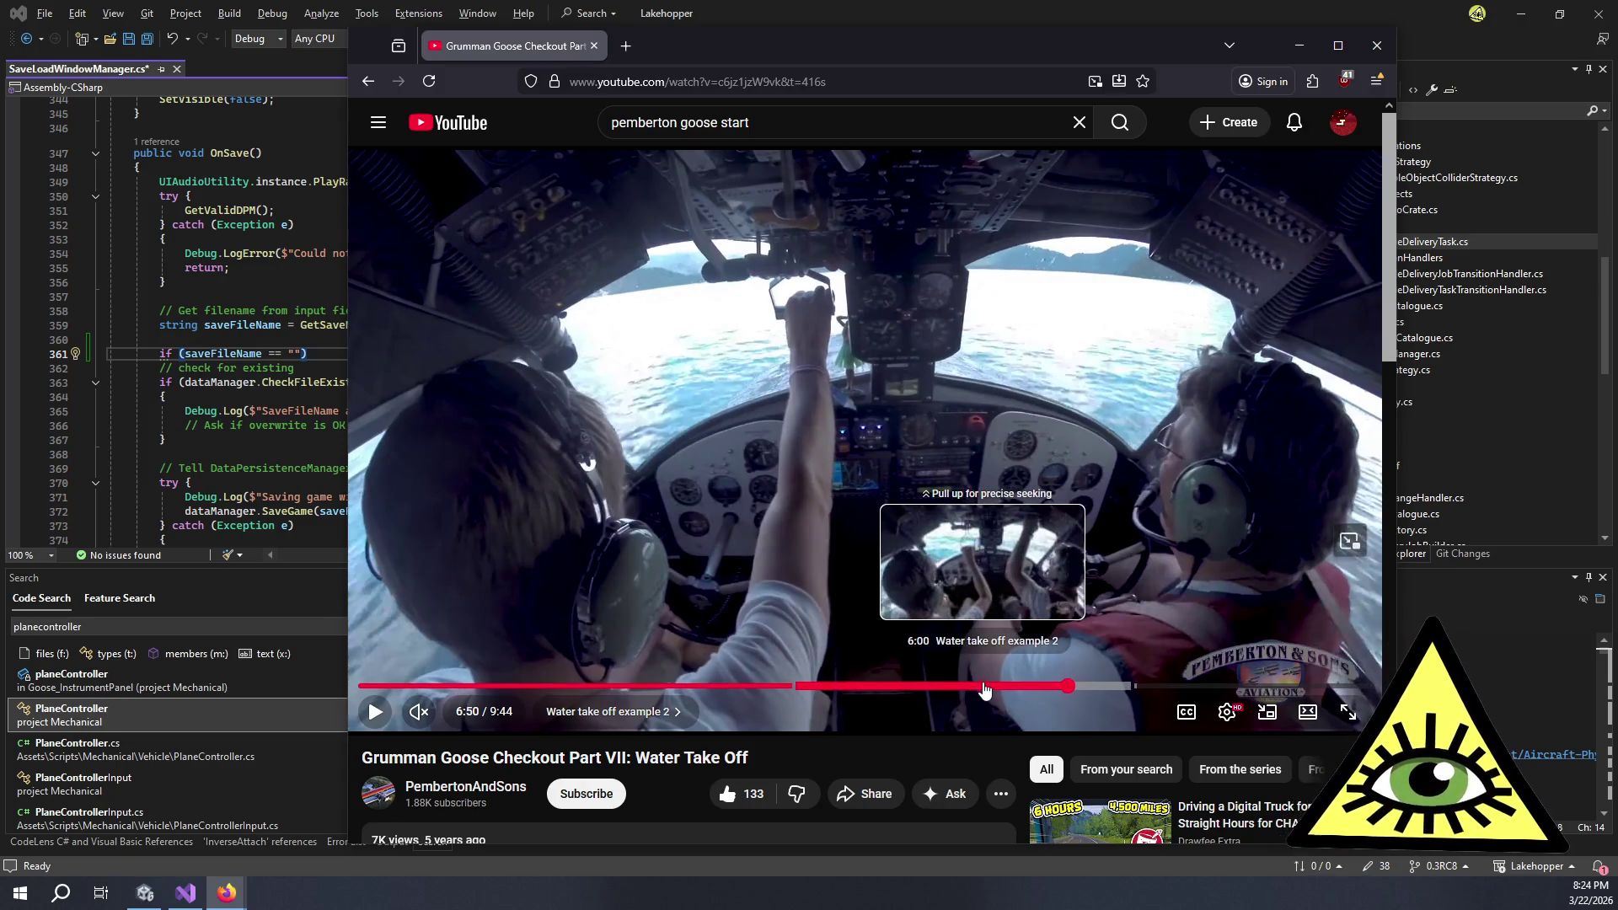
{"action": "left_click", "coordinate": [985, 687]}
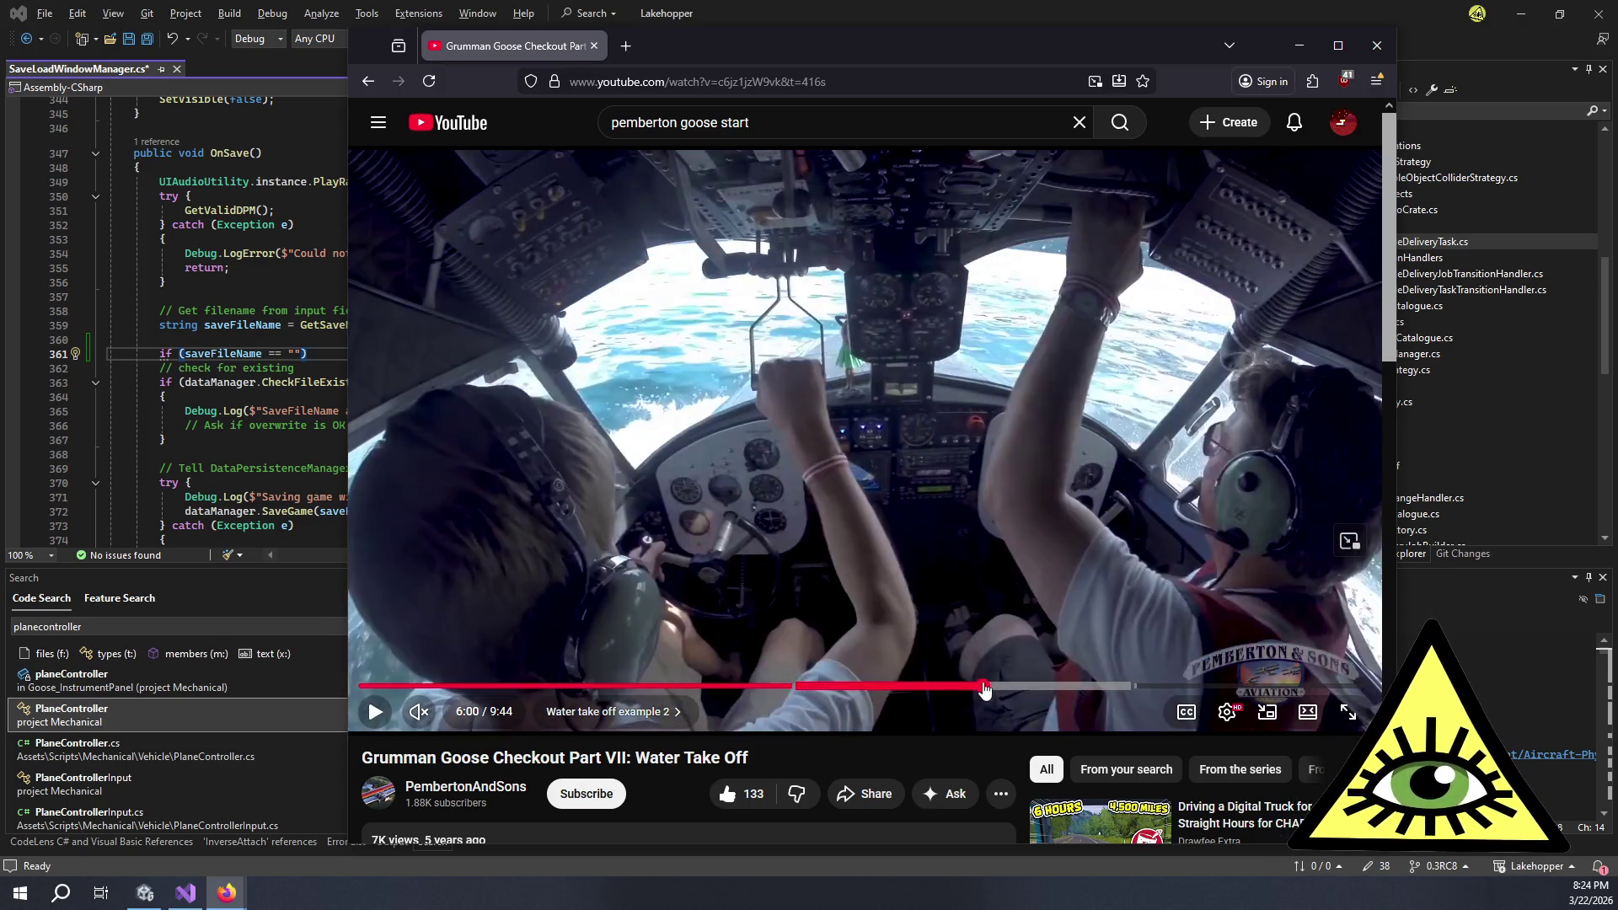
{"action": "left_click", "coordinate": [929, 570]}
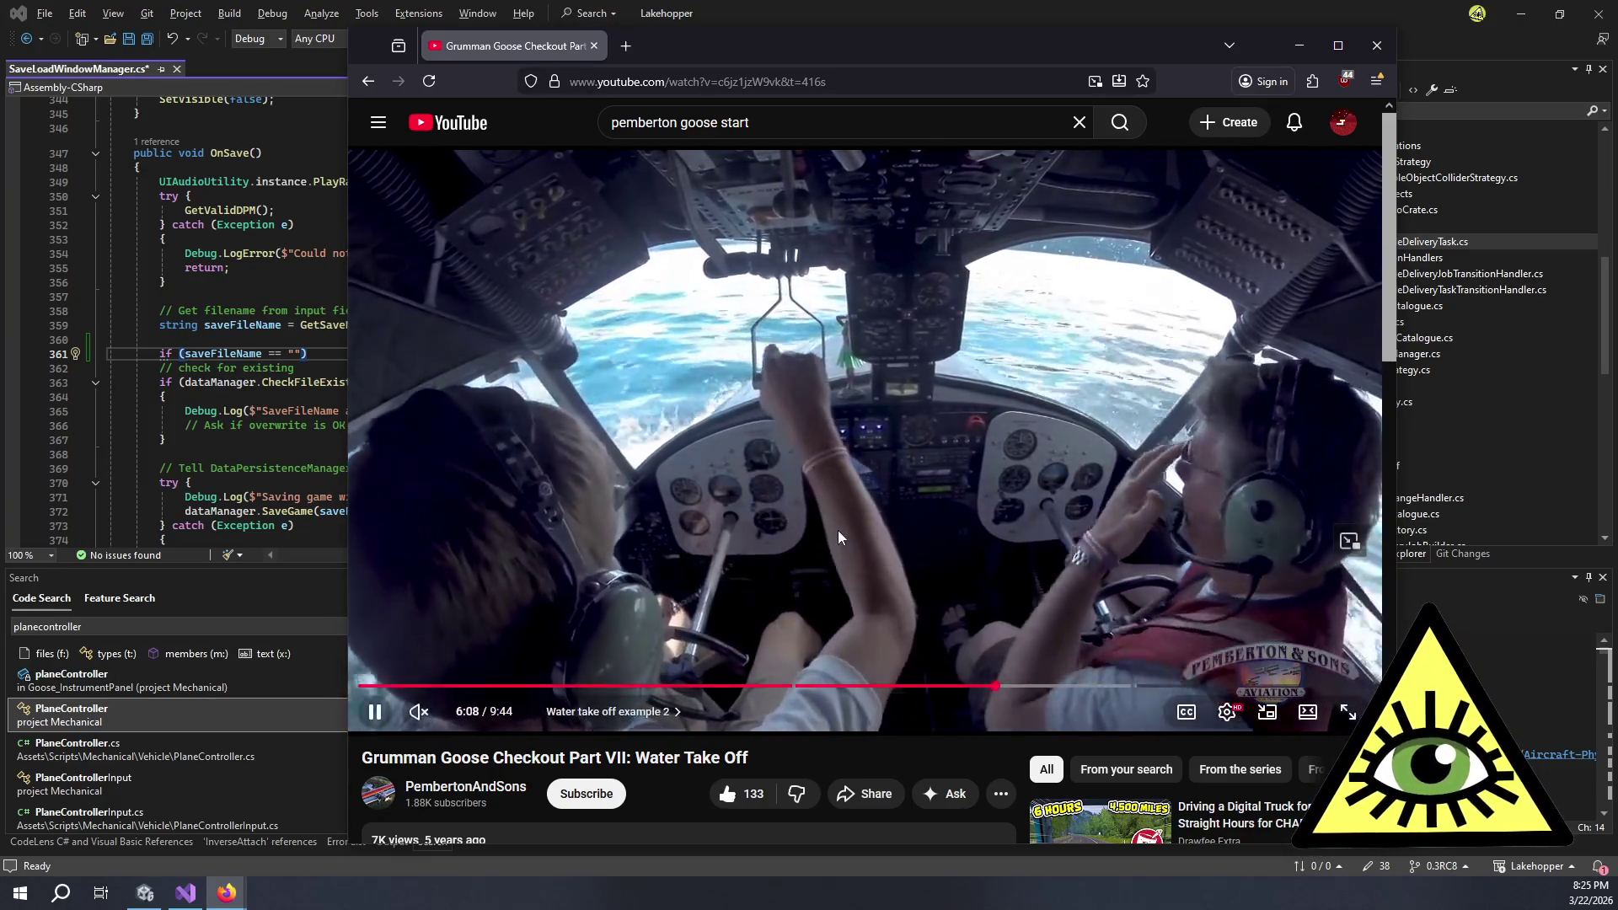
{"action": "left_click", "coordinate": [837, 530]}
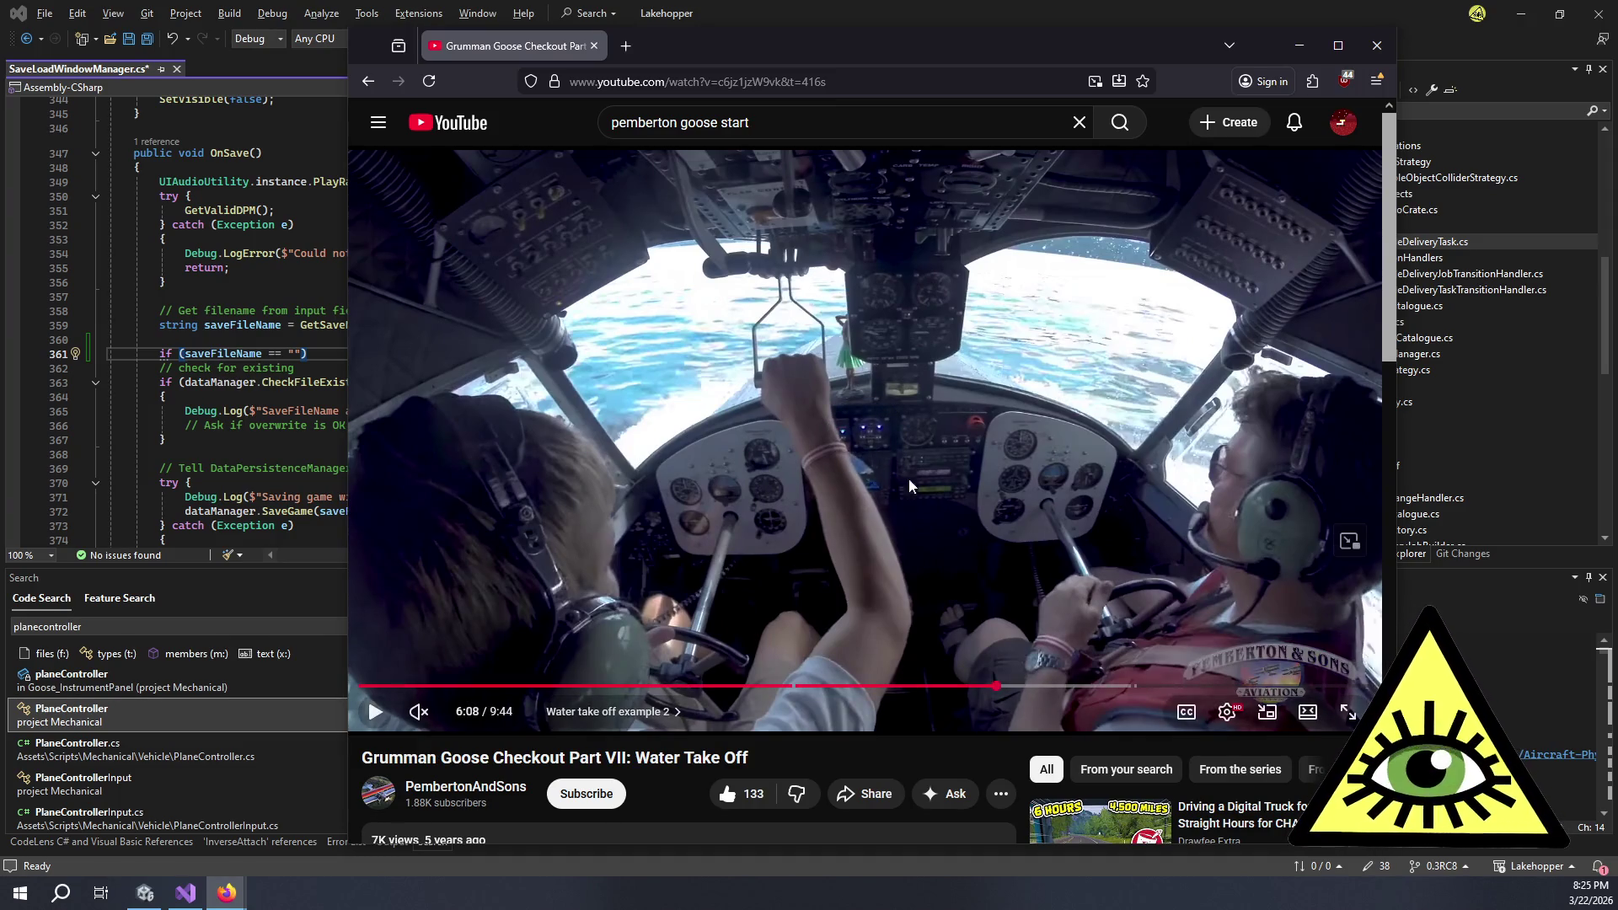
- Step the take-off through 6:16 and 6:20, then rewind to 6:09 and stop at 6:10
{"action": "left_click", "coordinate": [1076, 368]}
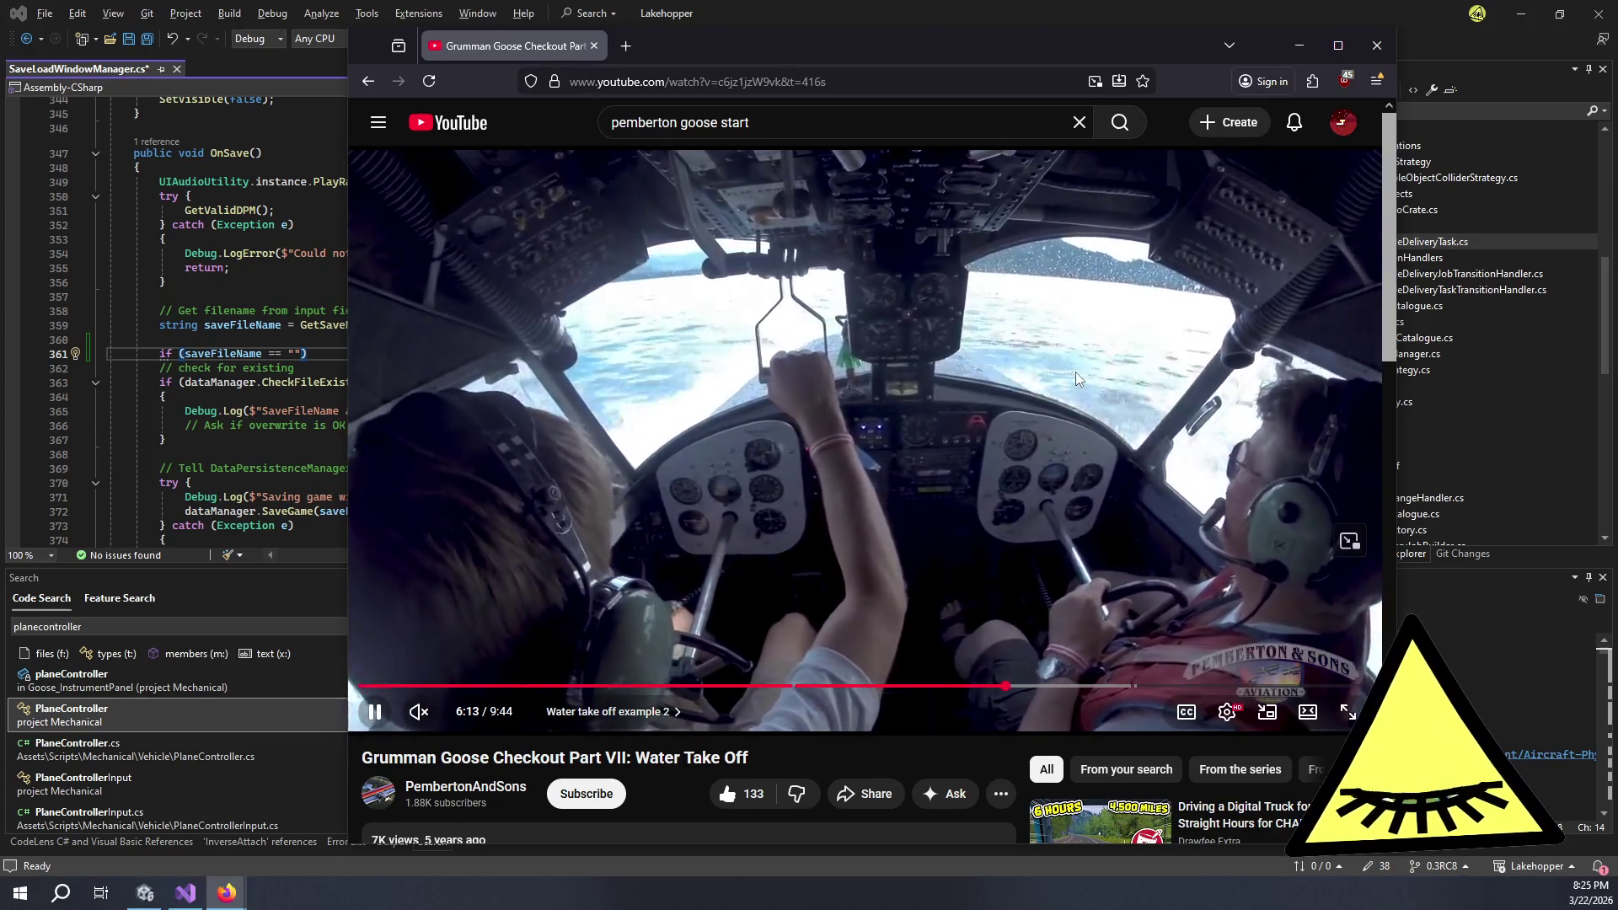
{"action": "left_click", "coordinate": [1079, 498]}
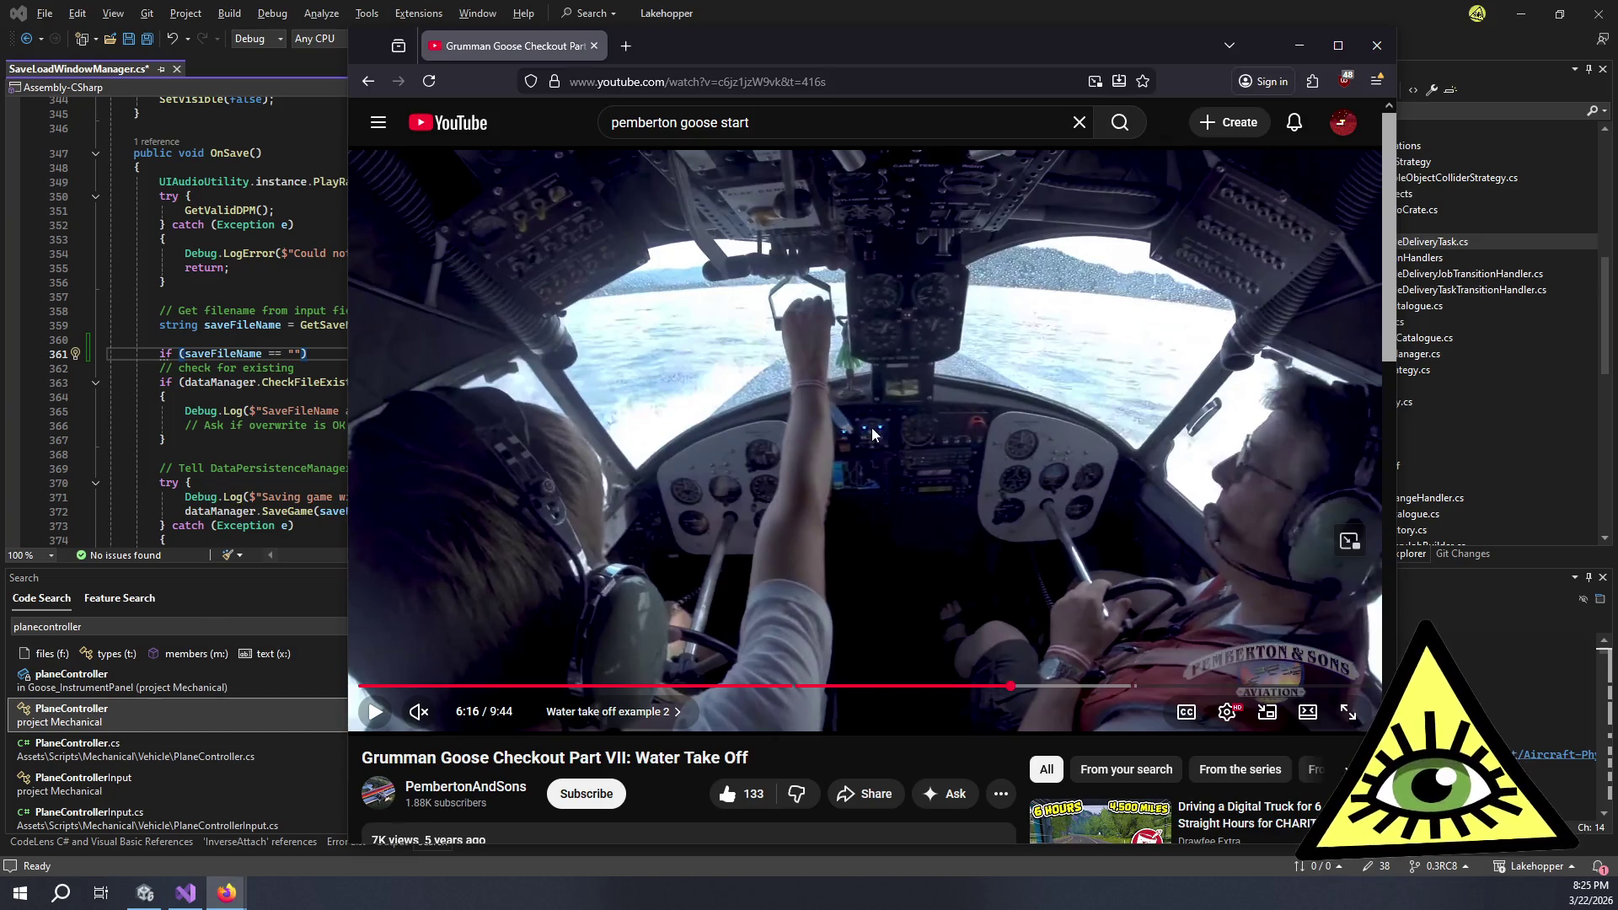
{"action": "left_click", "coordinate": [904, 453]}
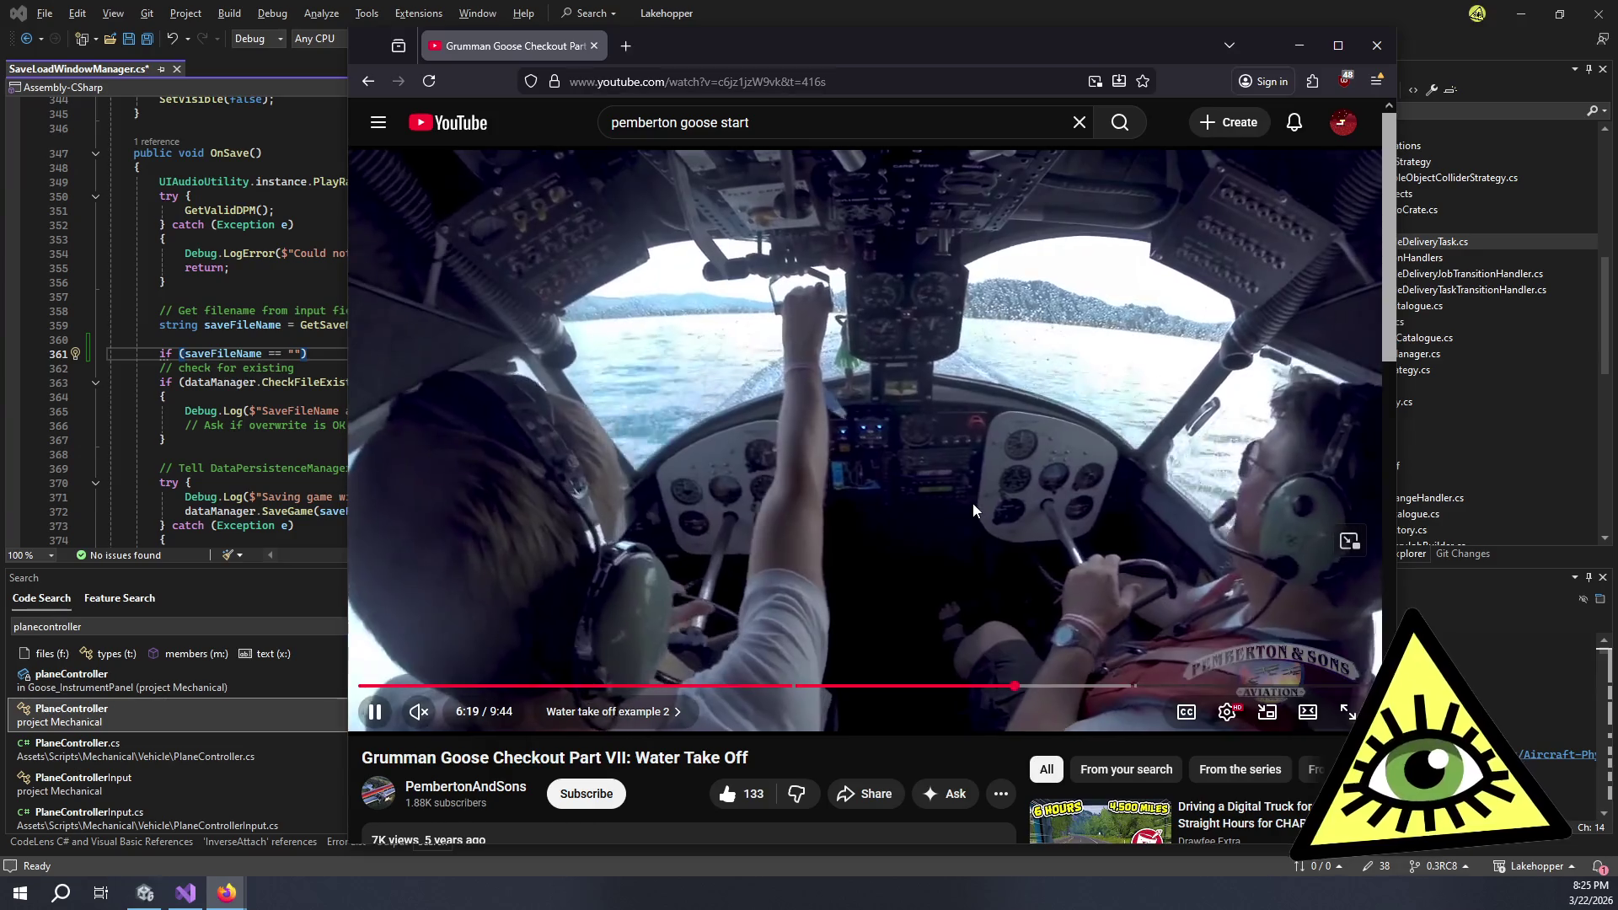
{"action": "left_click", "coordinate": [799, 395]}
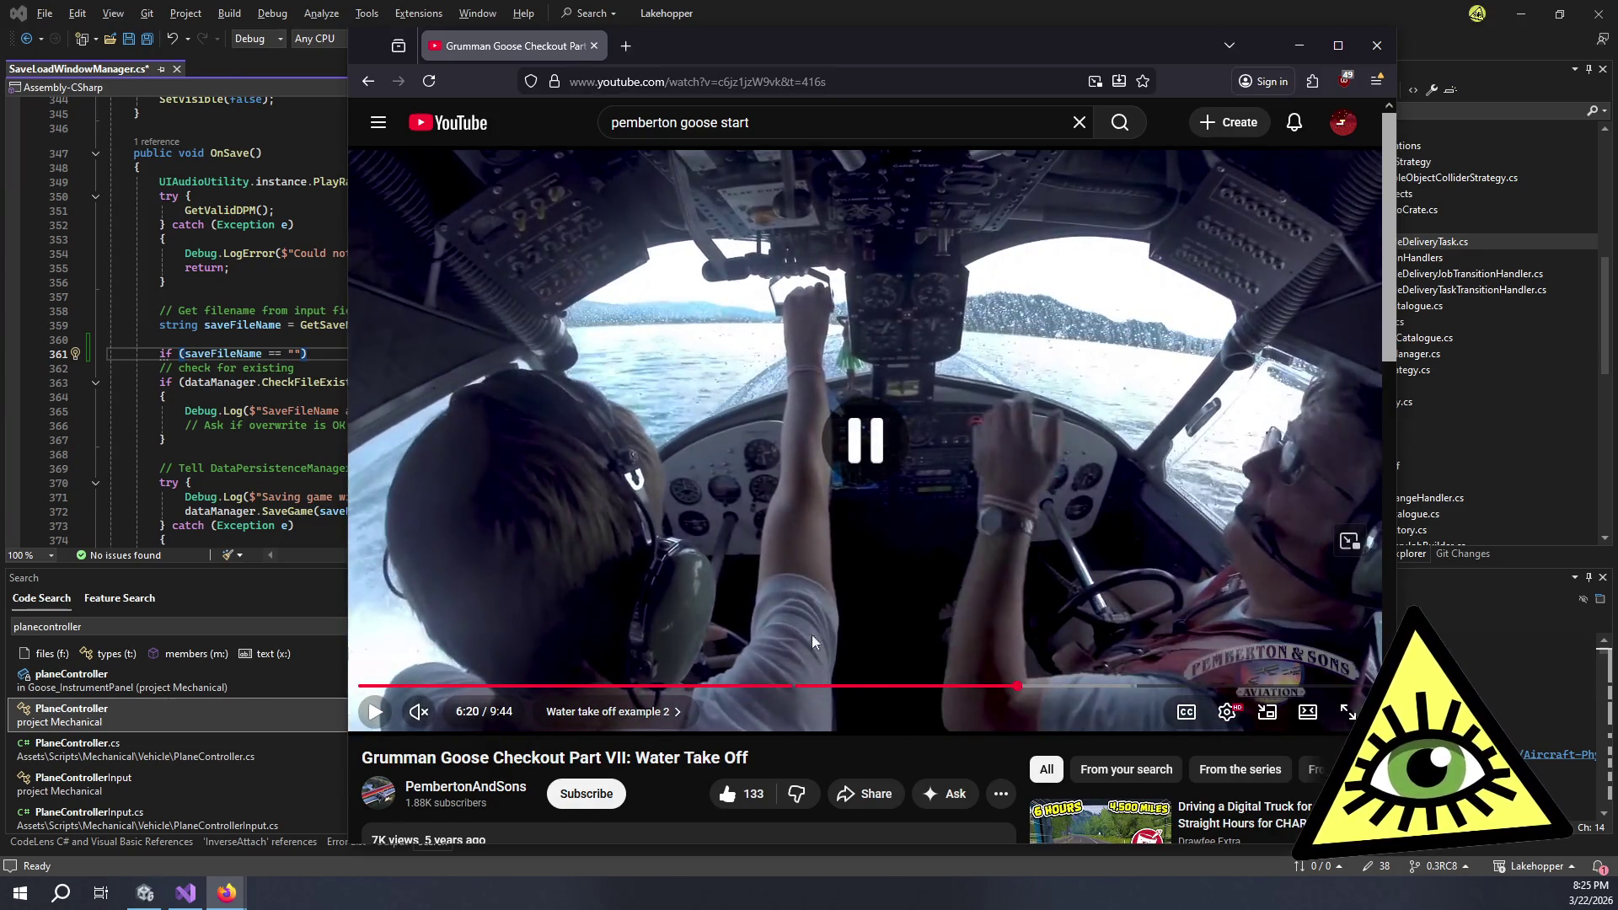
{"action": "left_click", "coordinate": [1000, 687]}
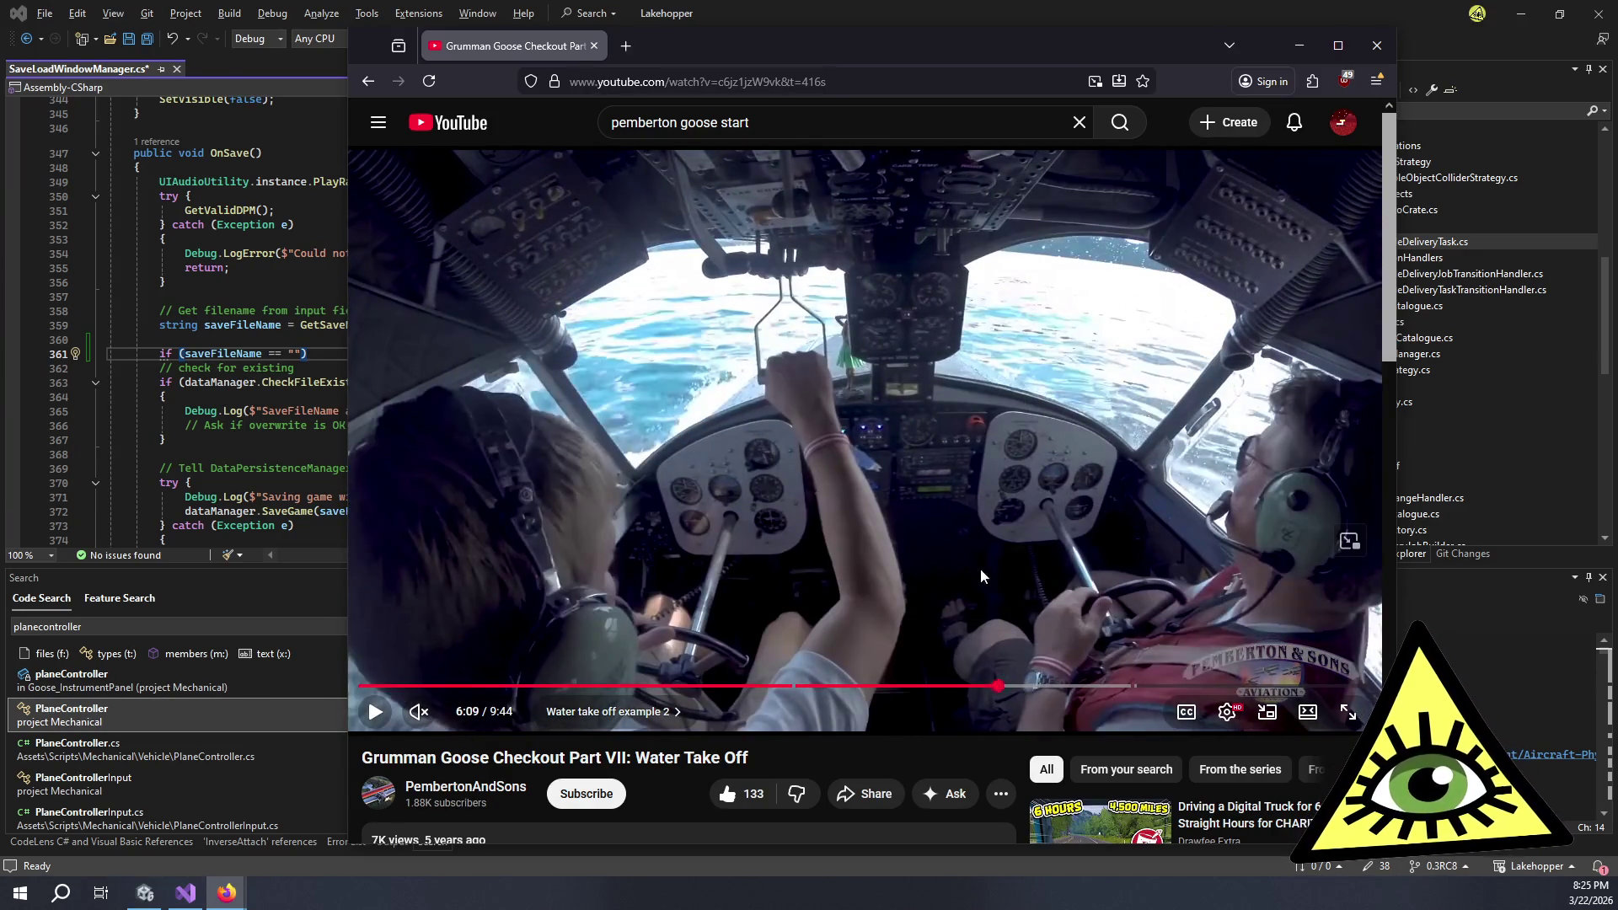
{"action": "left_click", "coordinate": [1080, 387]}
{"action": "left_click", "coordinate": [1084, 393]}
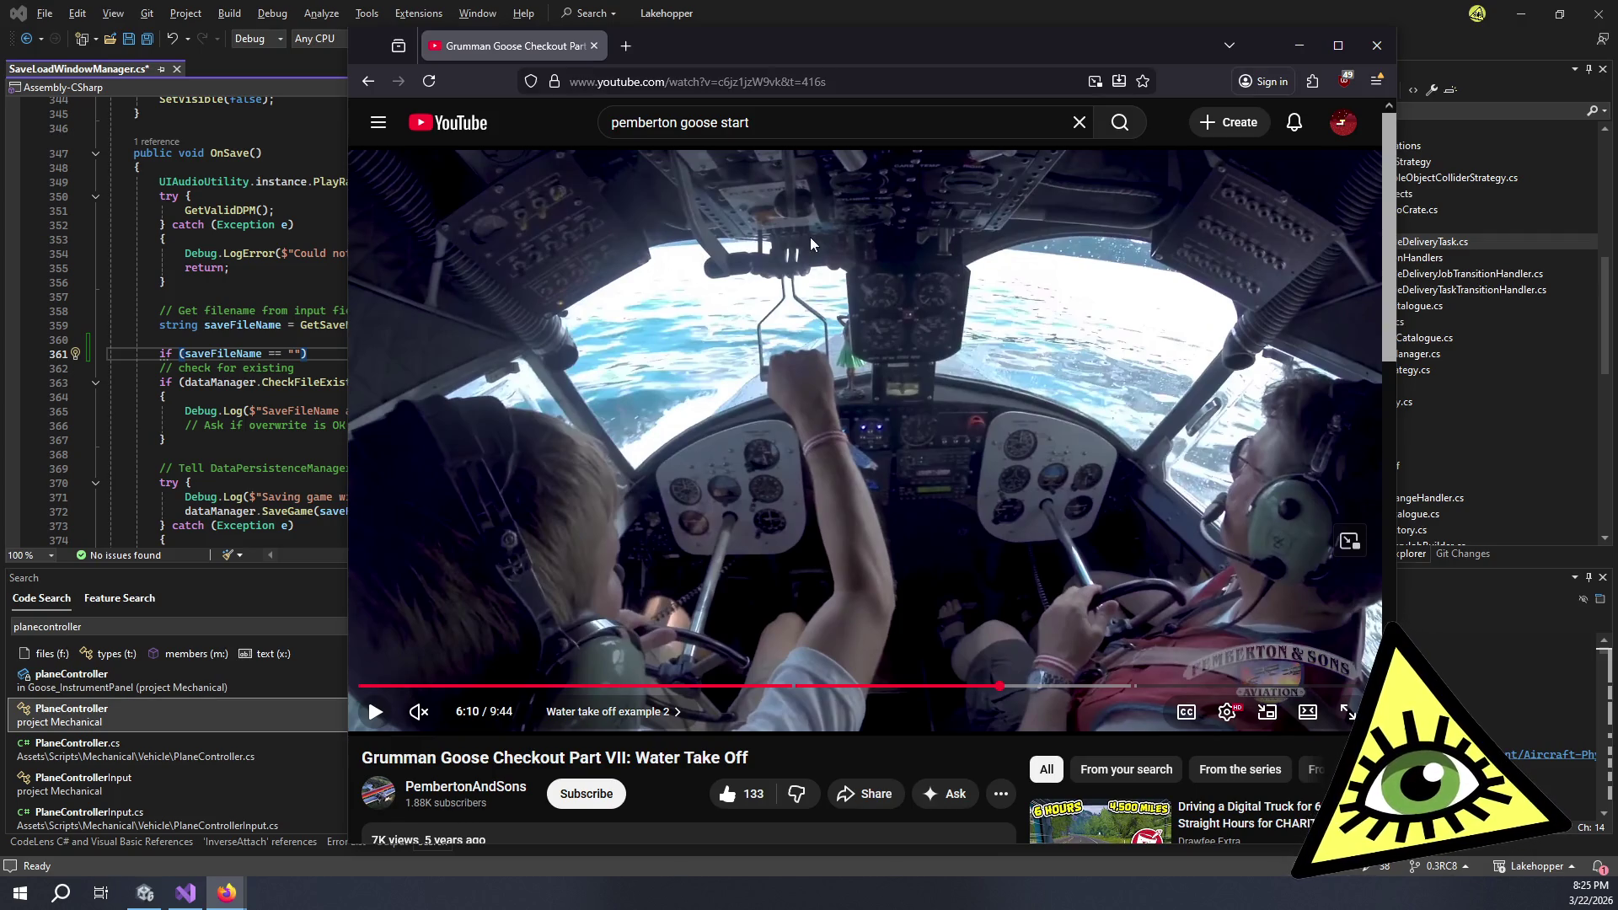
- Replay the Goose take-off run from 6:11, pause at 6:47, and bring Visual Studio forward
{"action": "left_click", "coordinate": [973, 348]}
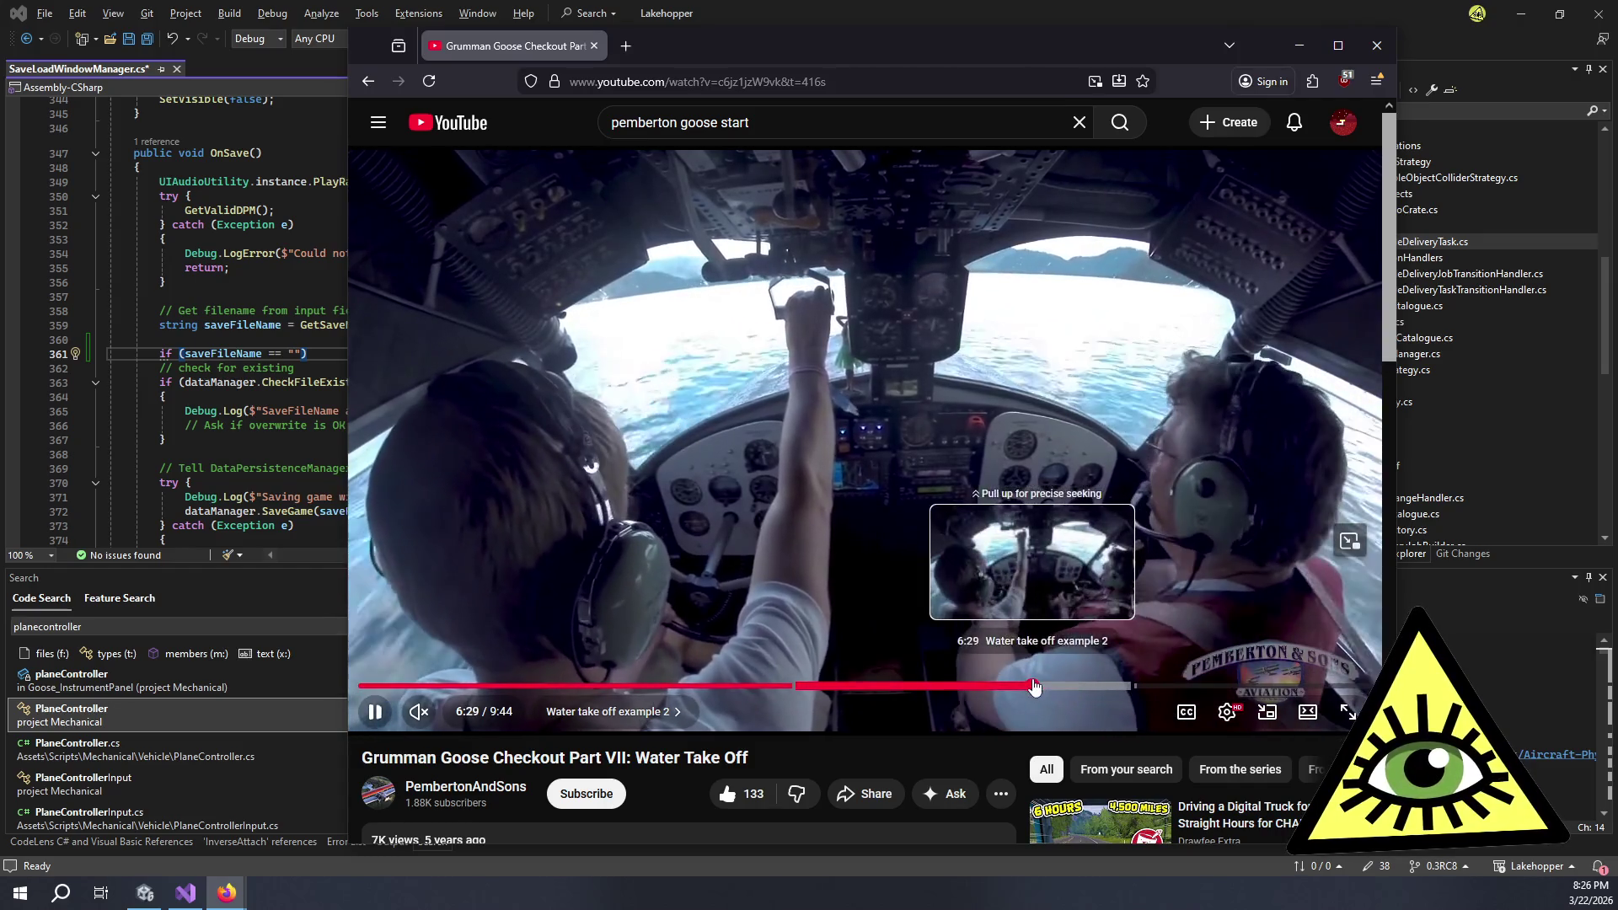
{"action": "left_click", "coordinate": [1002, 686]}
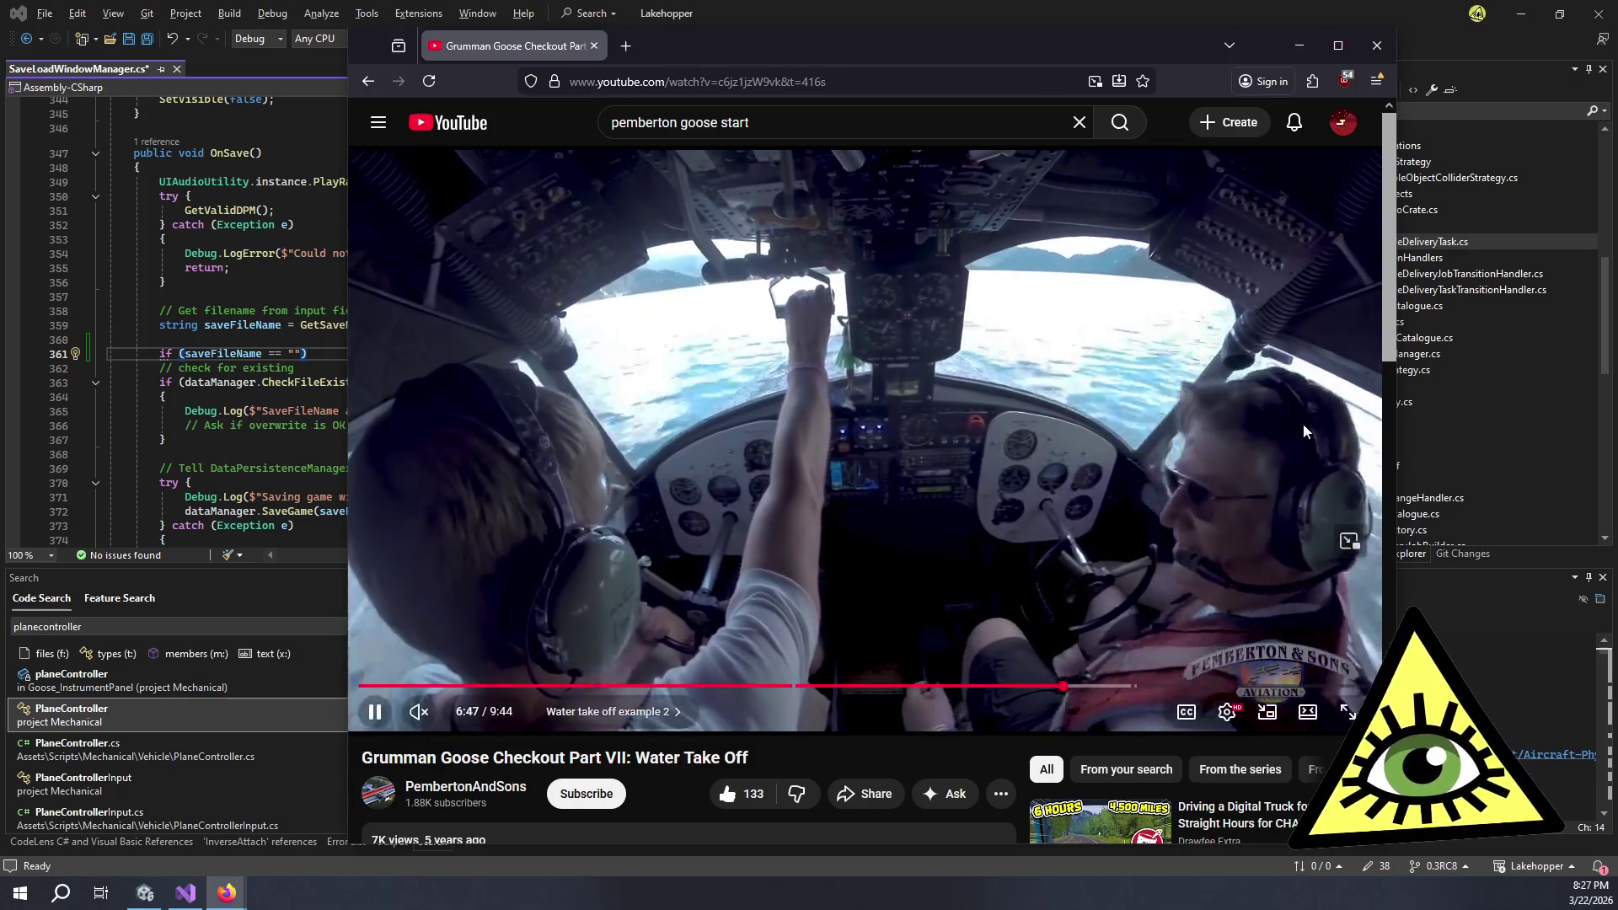
{"action": "left_click", "coordinate": [1138, 527]}
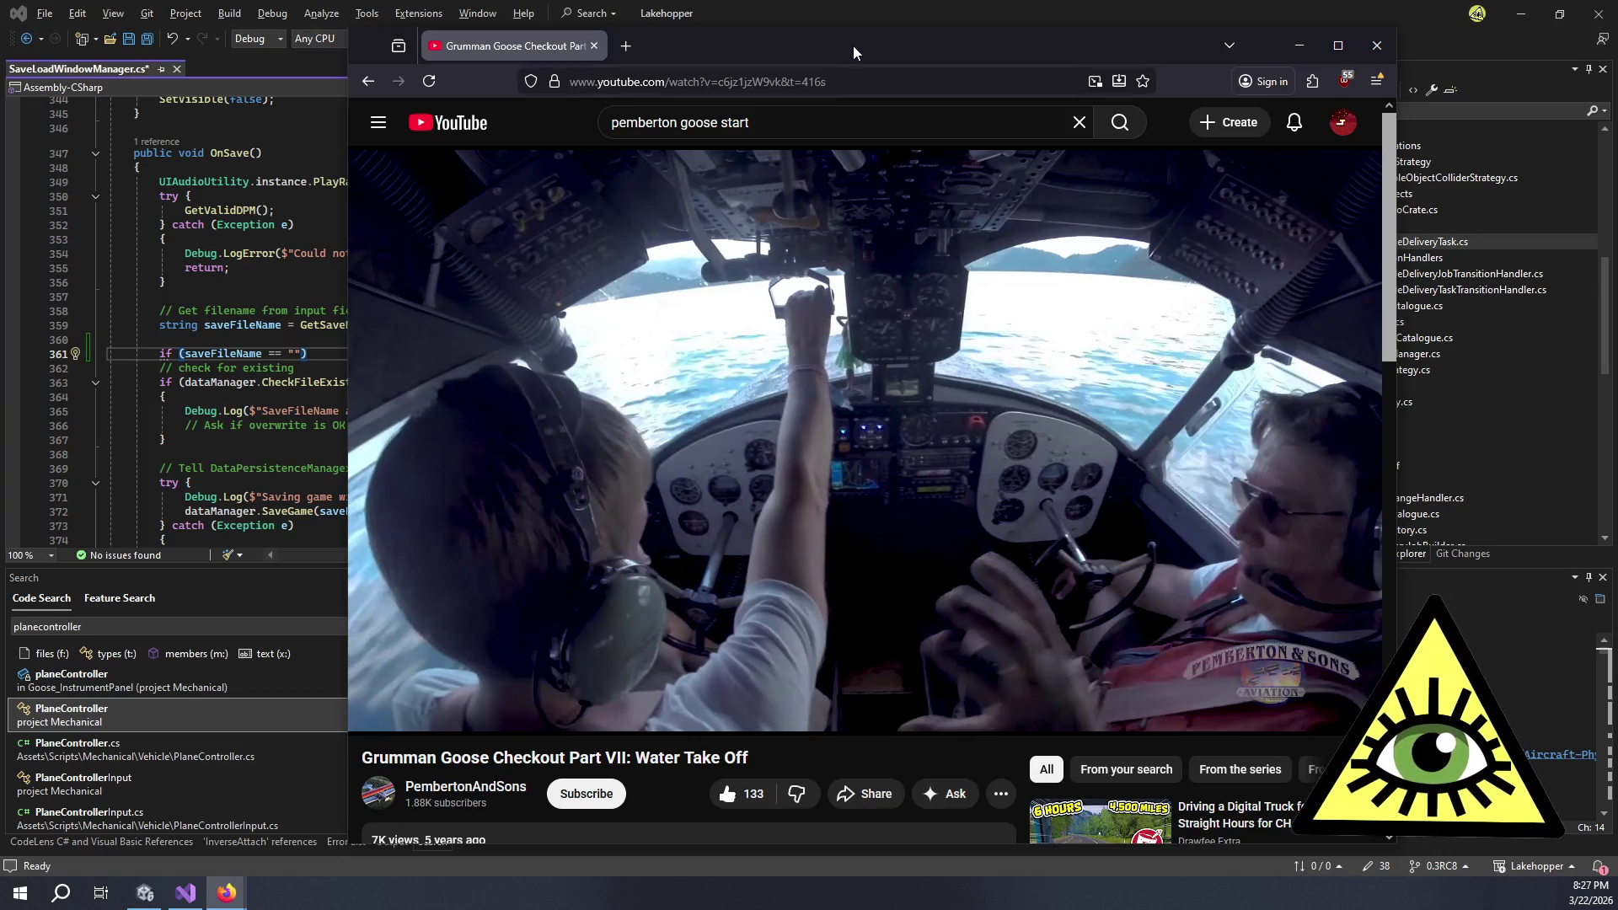
{"action": "key", "text": "alt+Tab"}
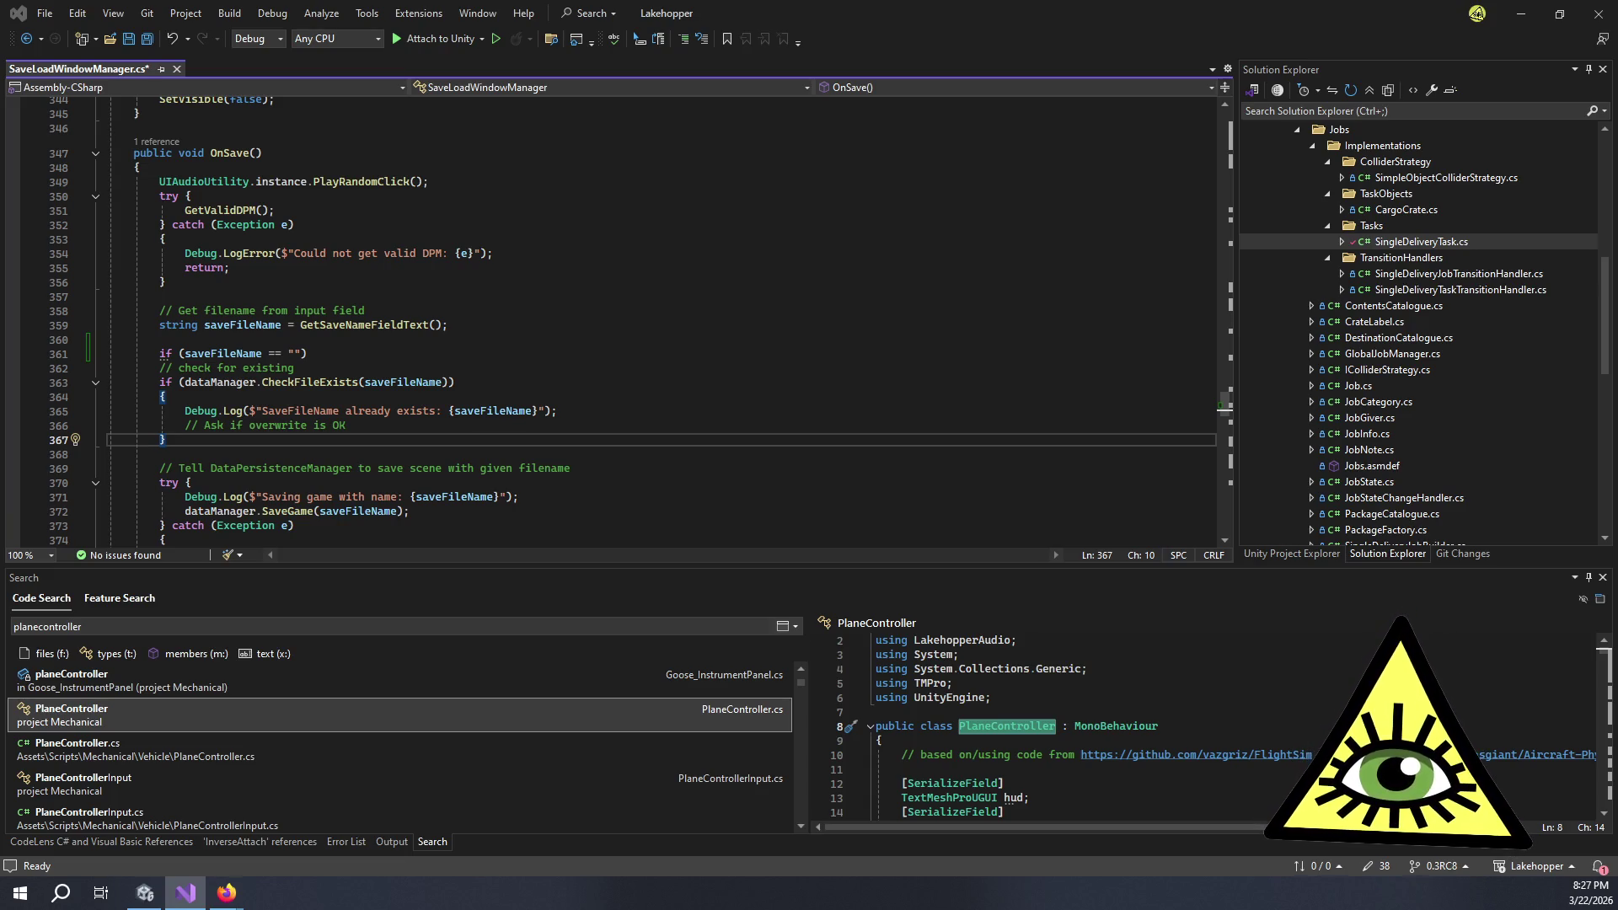
- Play the Norseman Take off on floats video to about 0:20, pause, and select the address bar
{"action": "key", "text": "alt+Tab"}
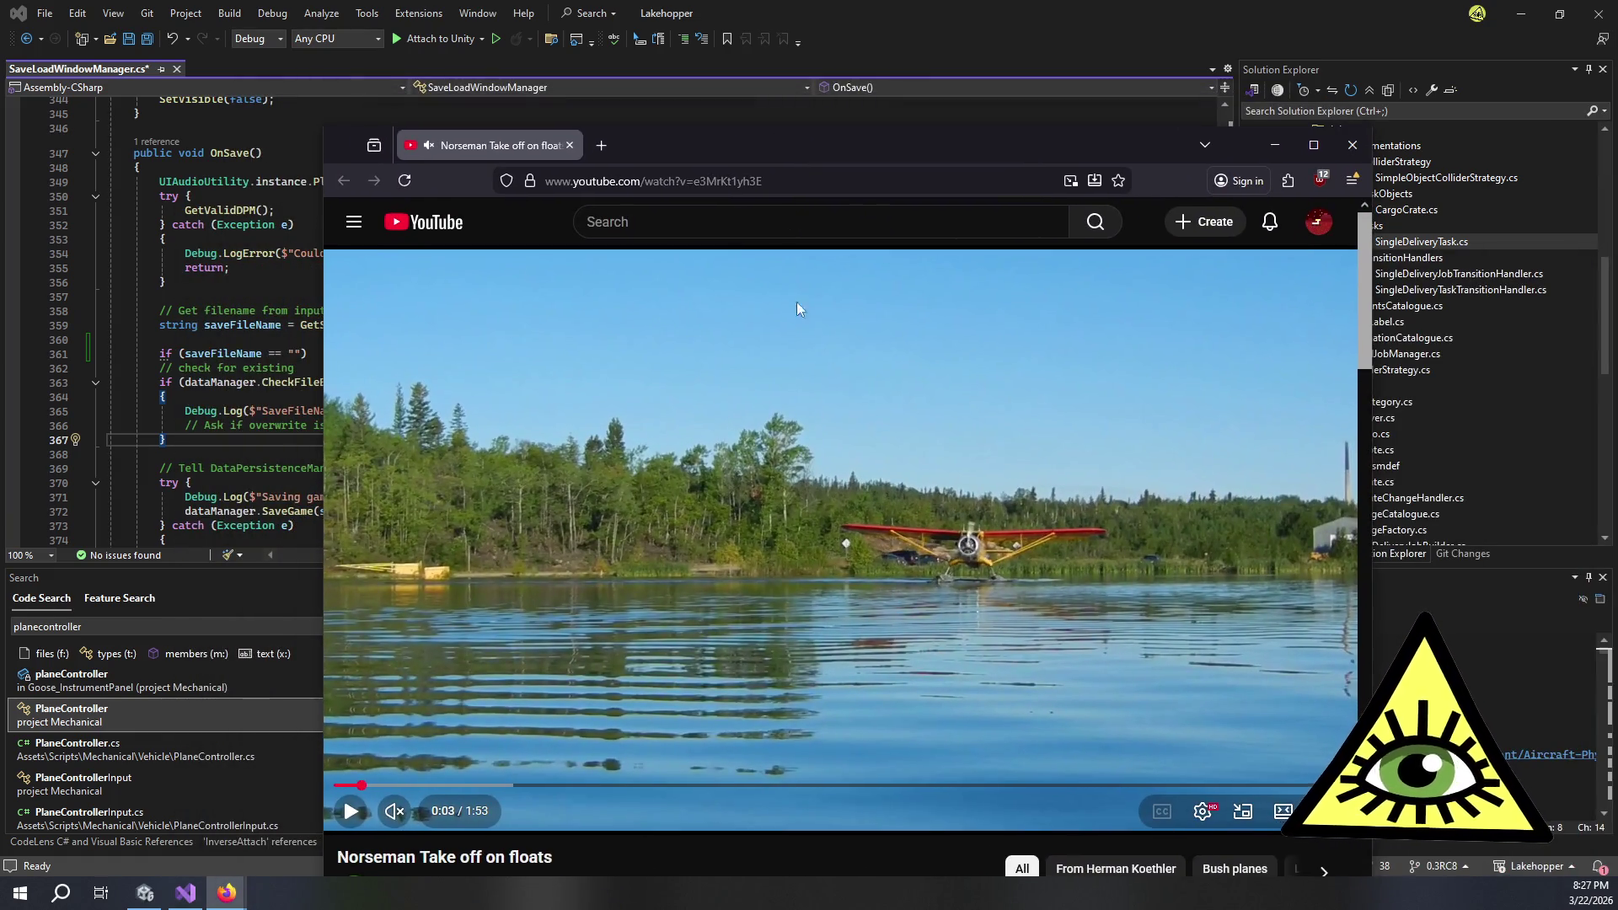
{"action": "left_click", "coordinate": [807, 512]}
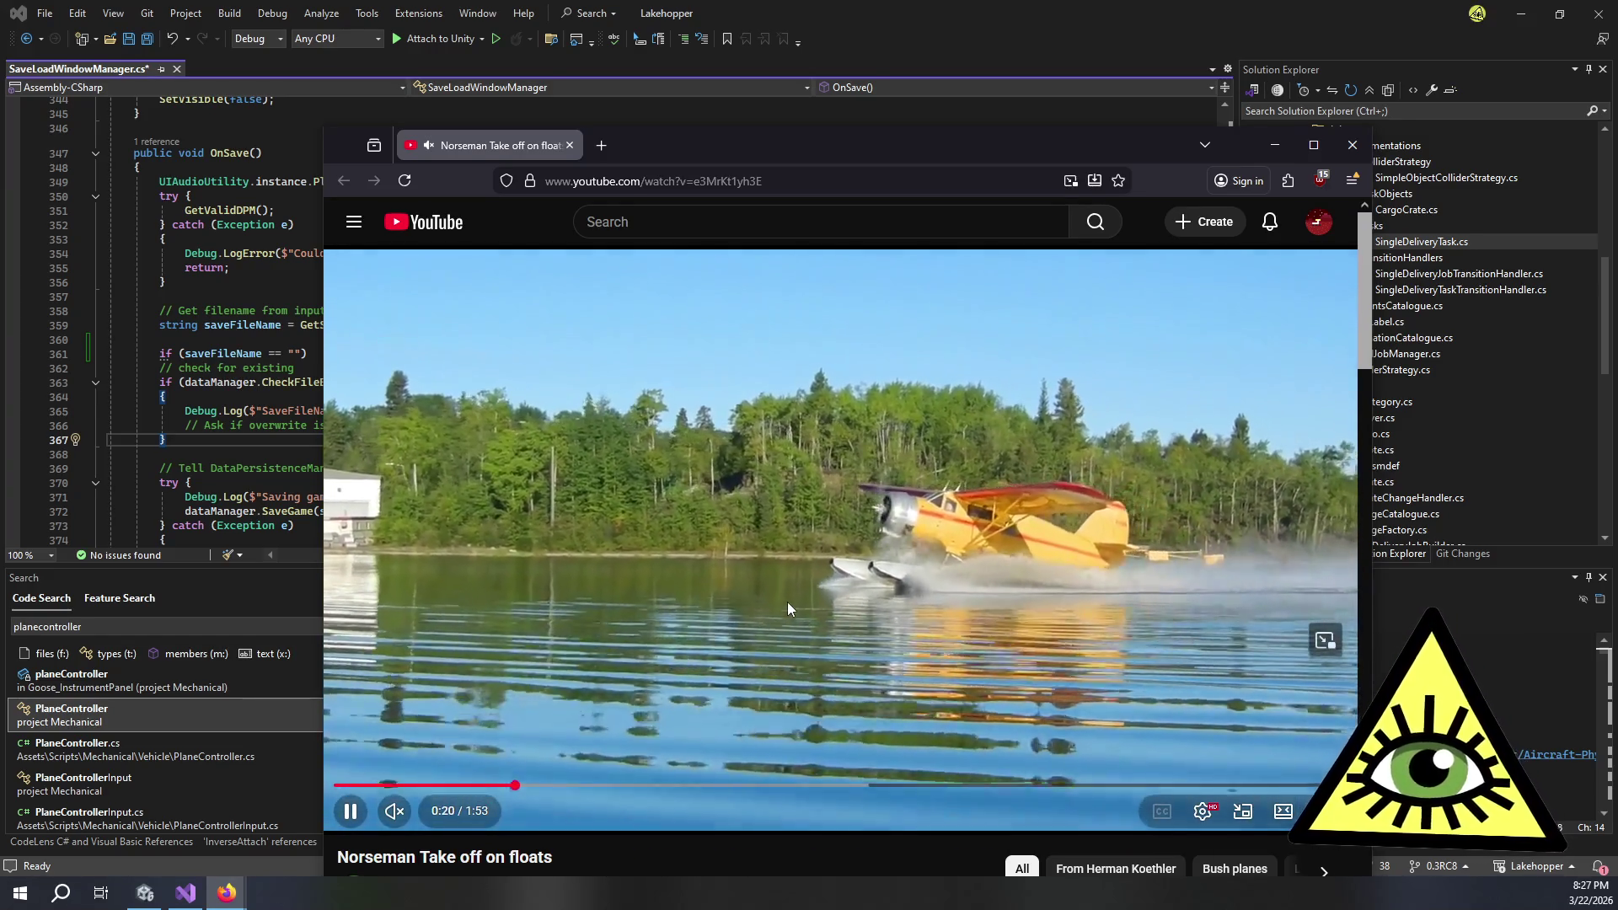
{"action": "left_click", "coordinate": [790, 600]}
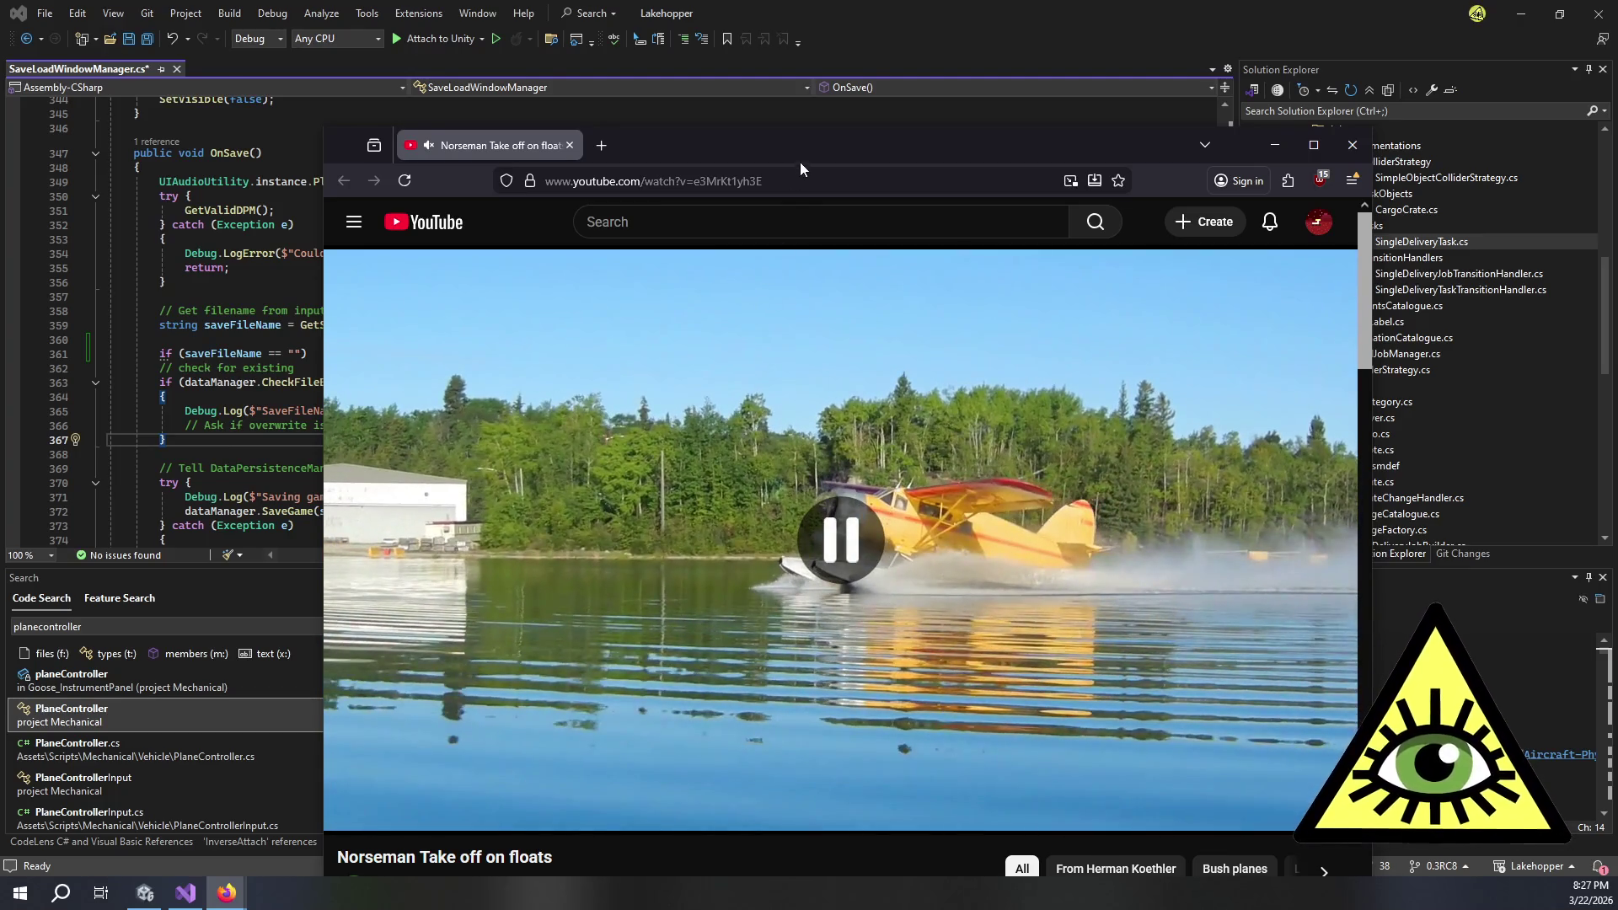
{"action": "left_click", "coordinate": [804, 182]}
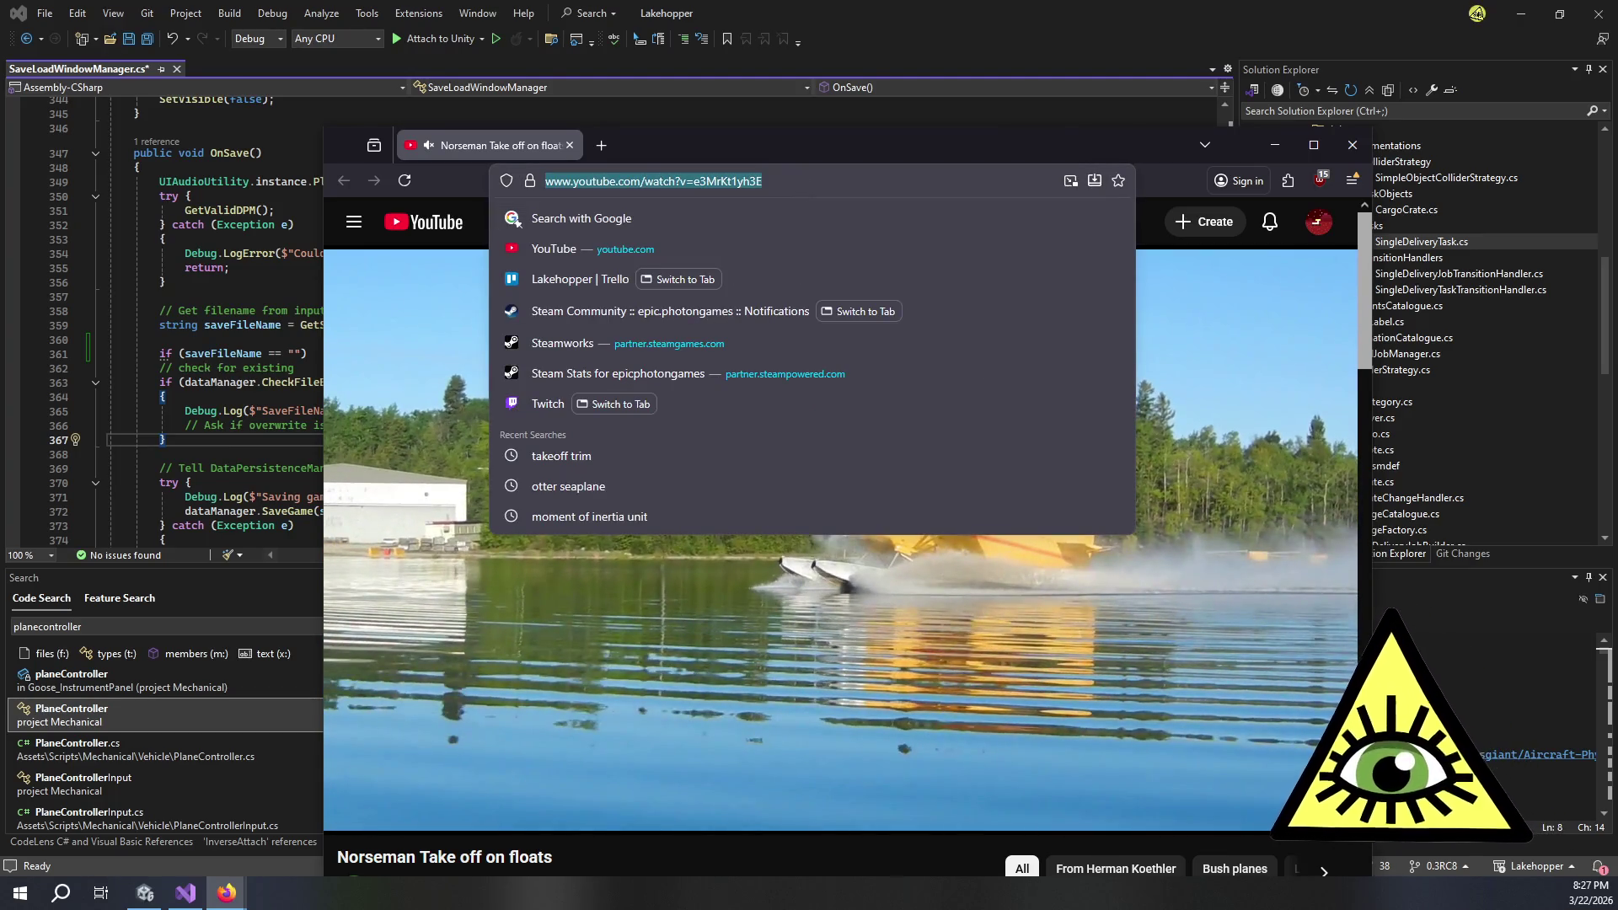
- Add a 'Floats takeoff reference' card to Playtest Feedback with the Norseman video link pasted in
{"action": "key", "text": "alt+Tab"}
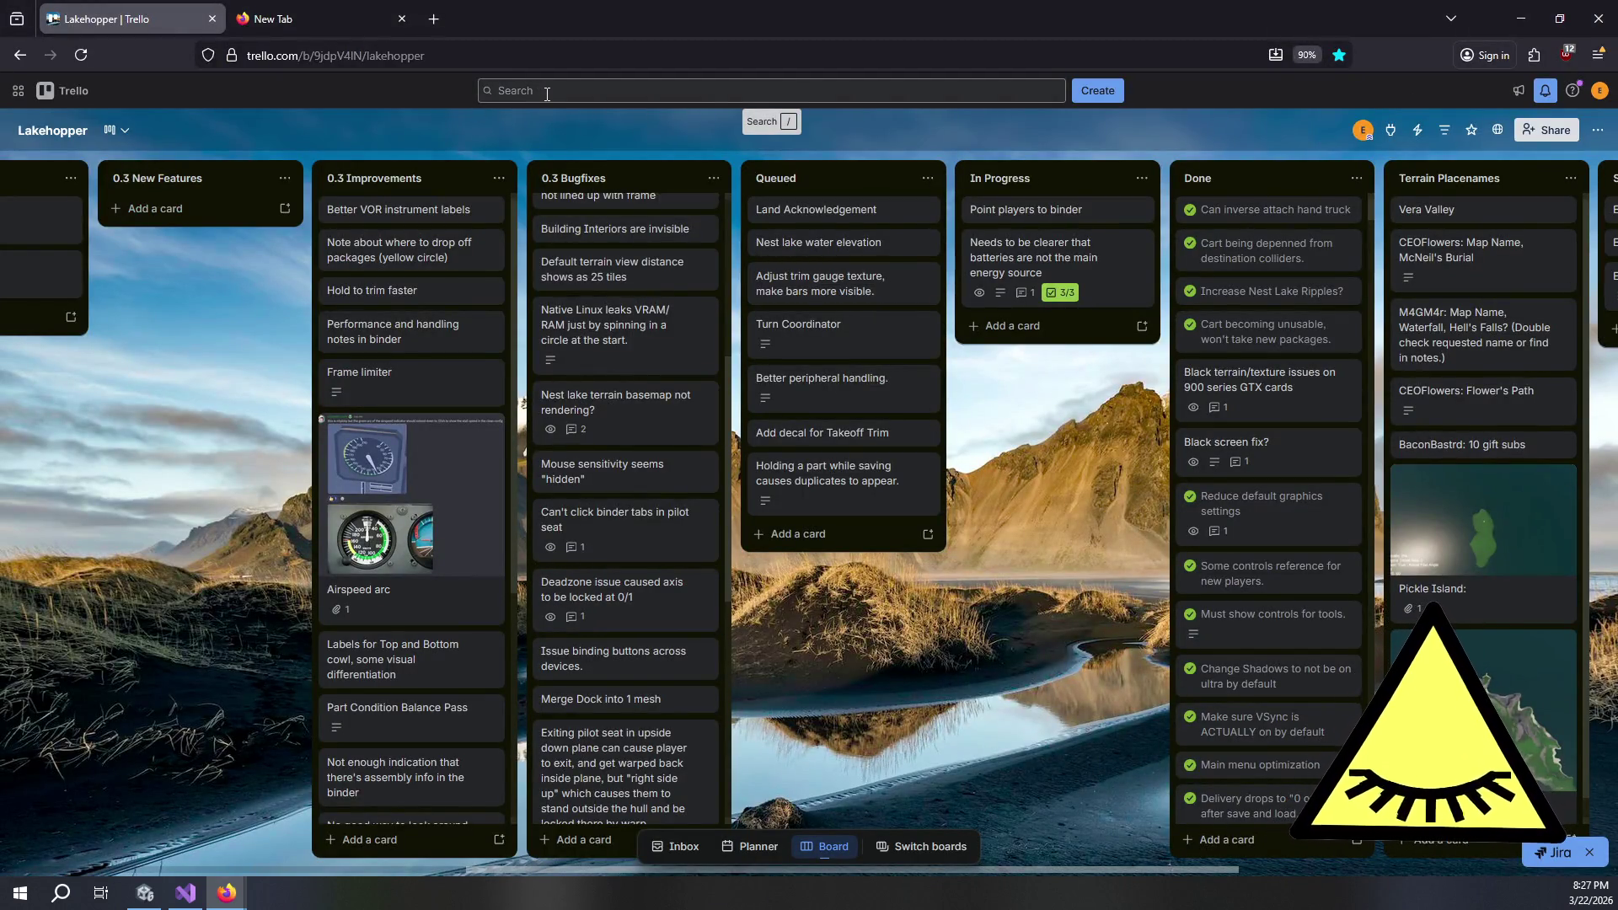
{"action": "left_click", "coordinate": [226, 386]}
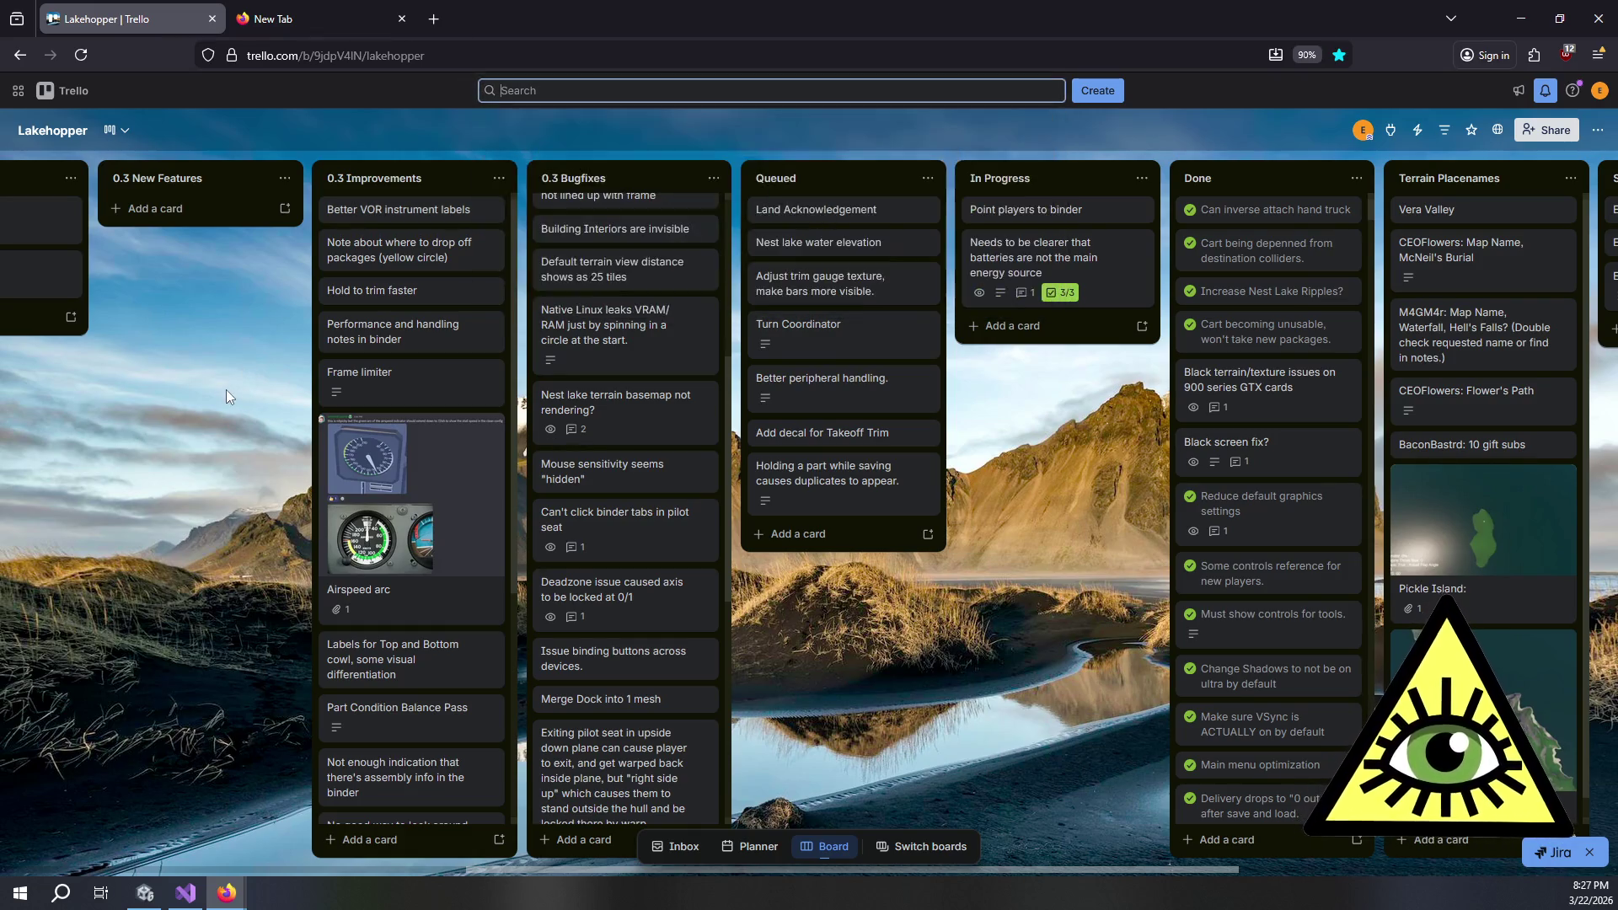
{"action": "scroll", "coordinate": [134, 417], "scroll_direction": "left", "scroll_amount": 3}
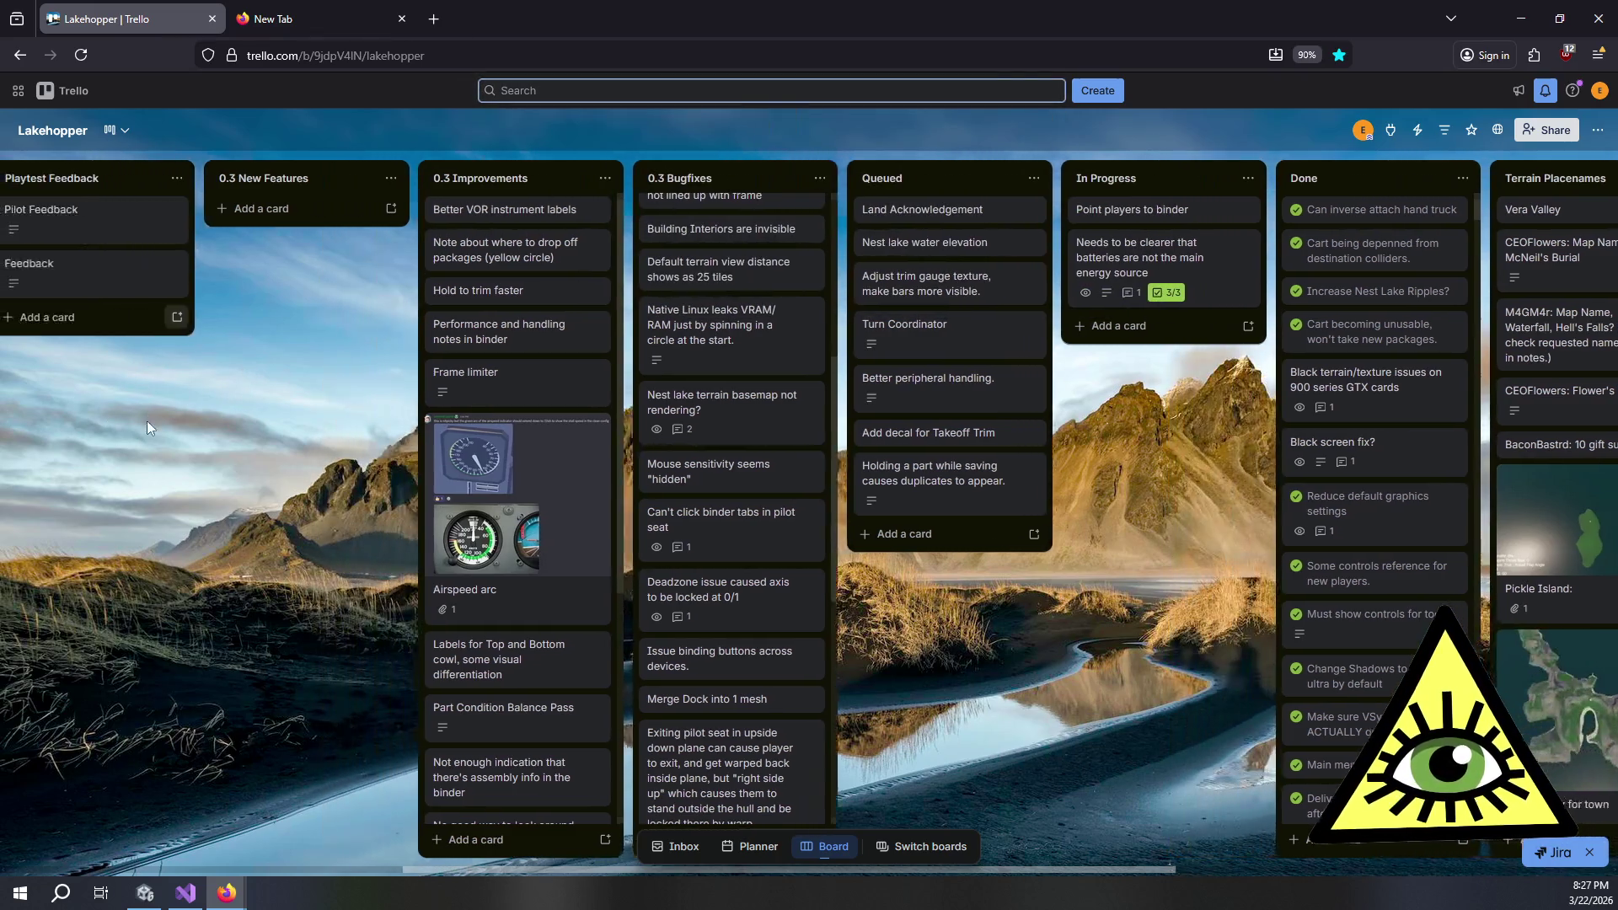
{"action": "scroll", "coordinate": [153, 434], "scroll_direction": "left", "scroll_amount": 5}
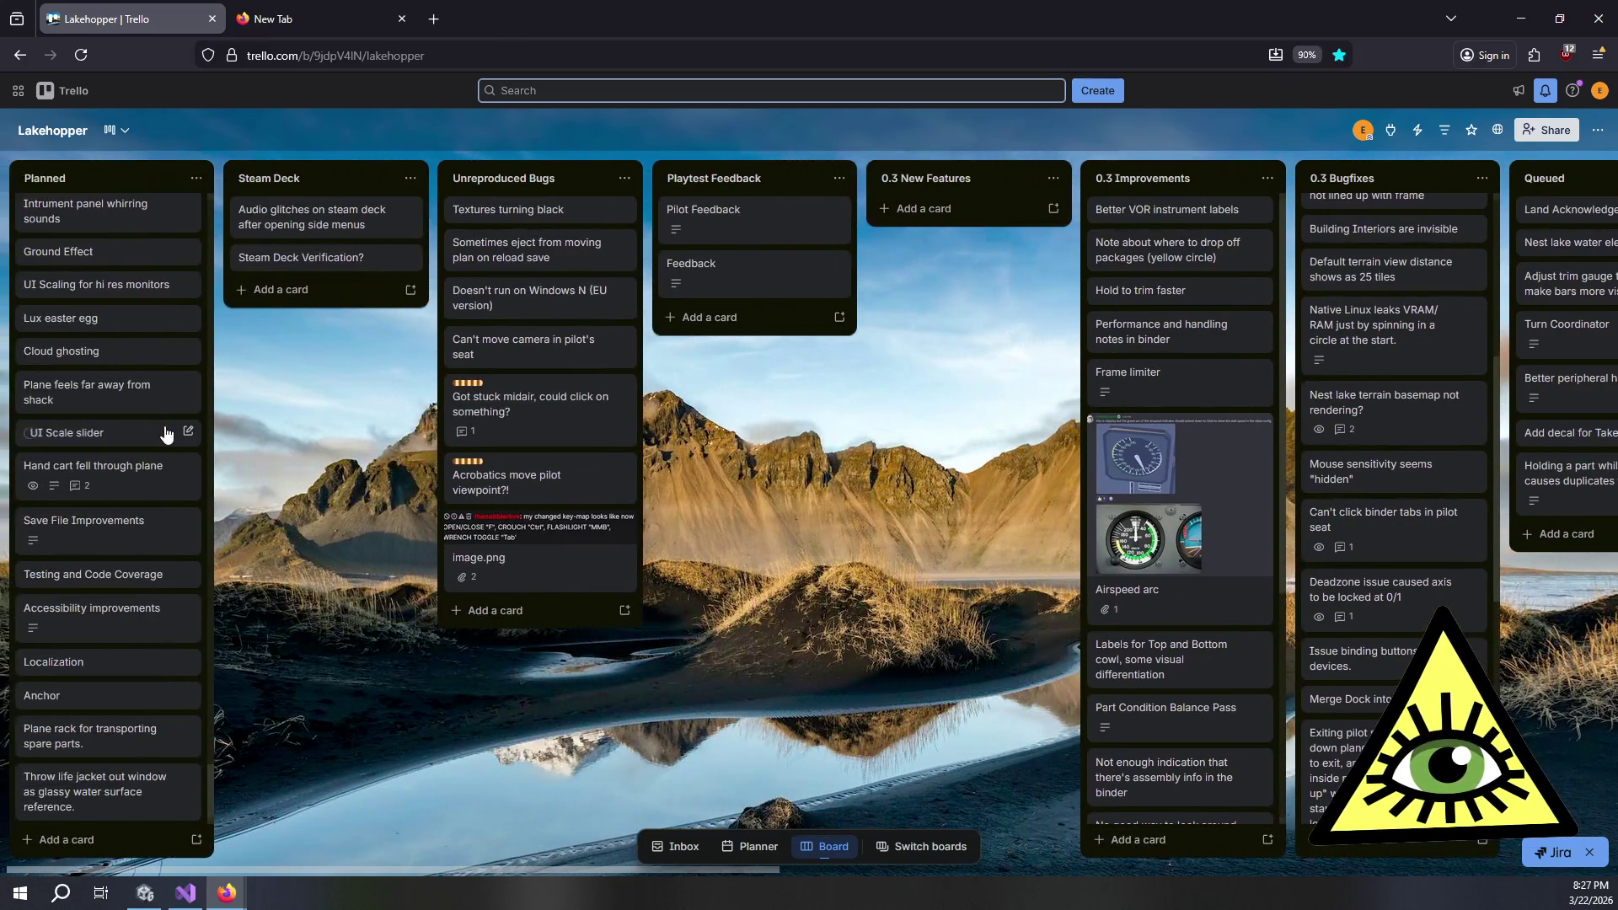
{"action": "left_click", "coordinate": [753, 325]}
{"action": "type", "text": "Floats takeoff reference"}
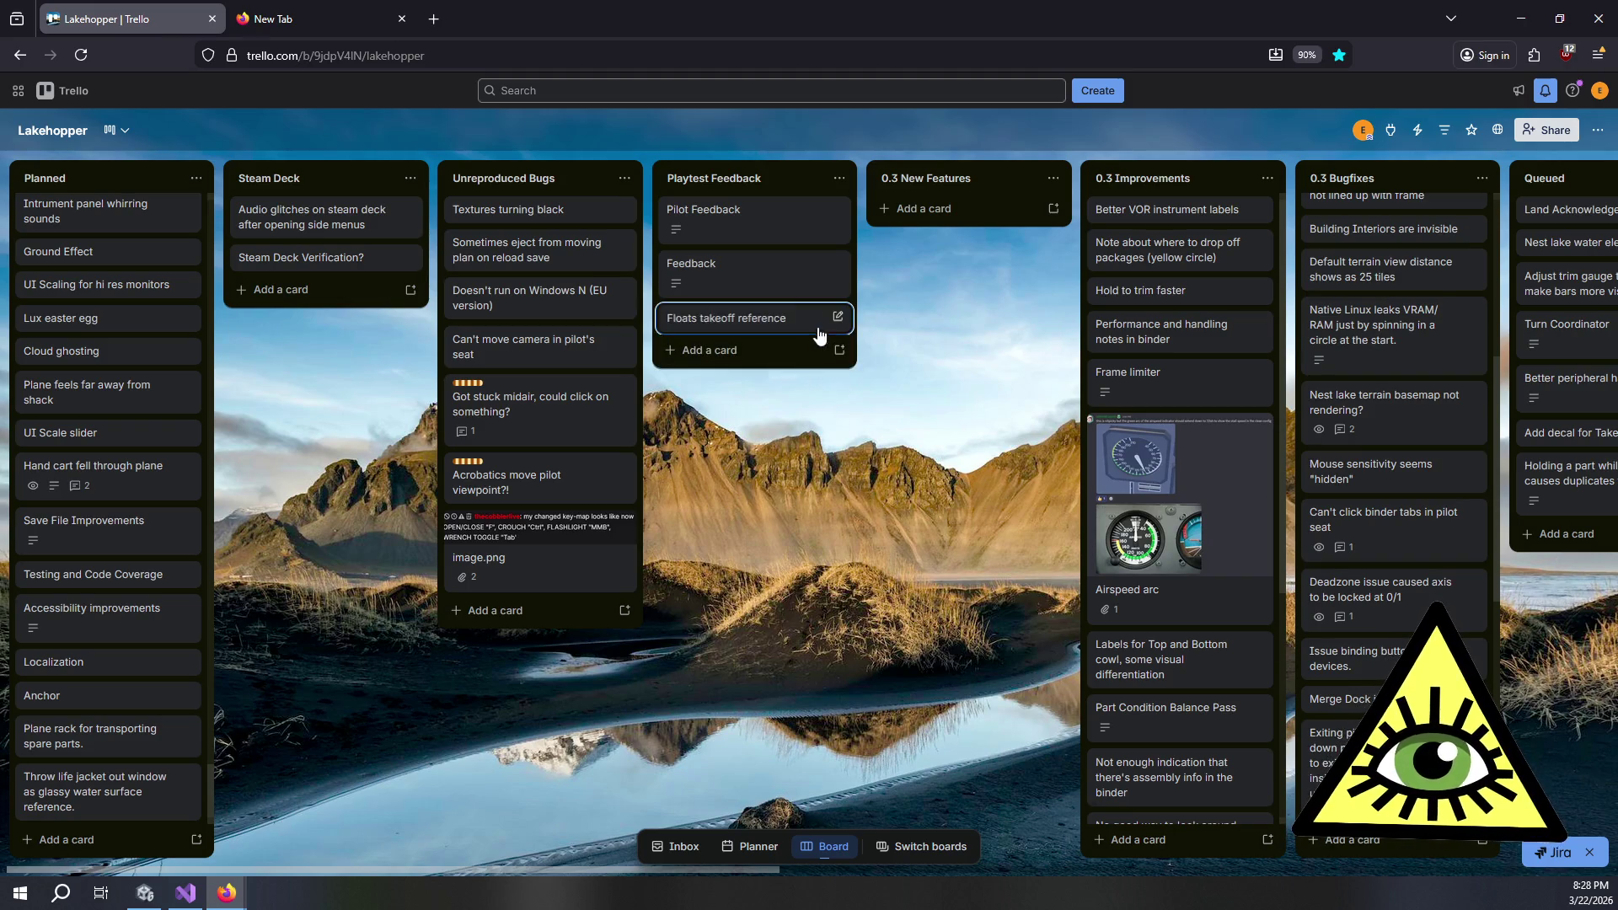
{"action": "left_click", "coordinate": [805, 326]}
{"action": "left_click", "coordinate": [765, 317]}
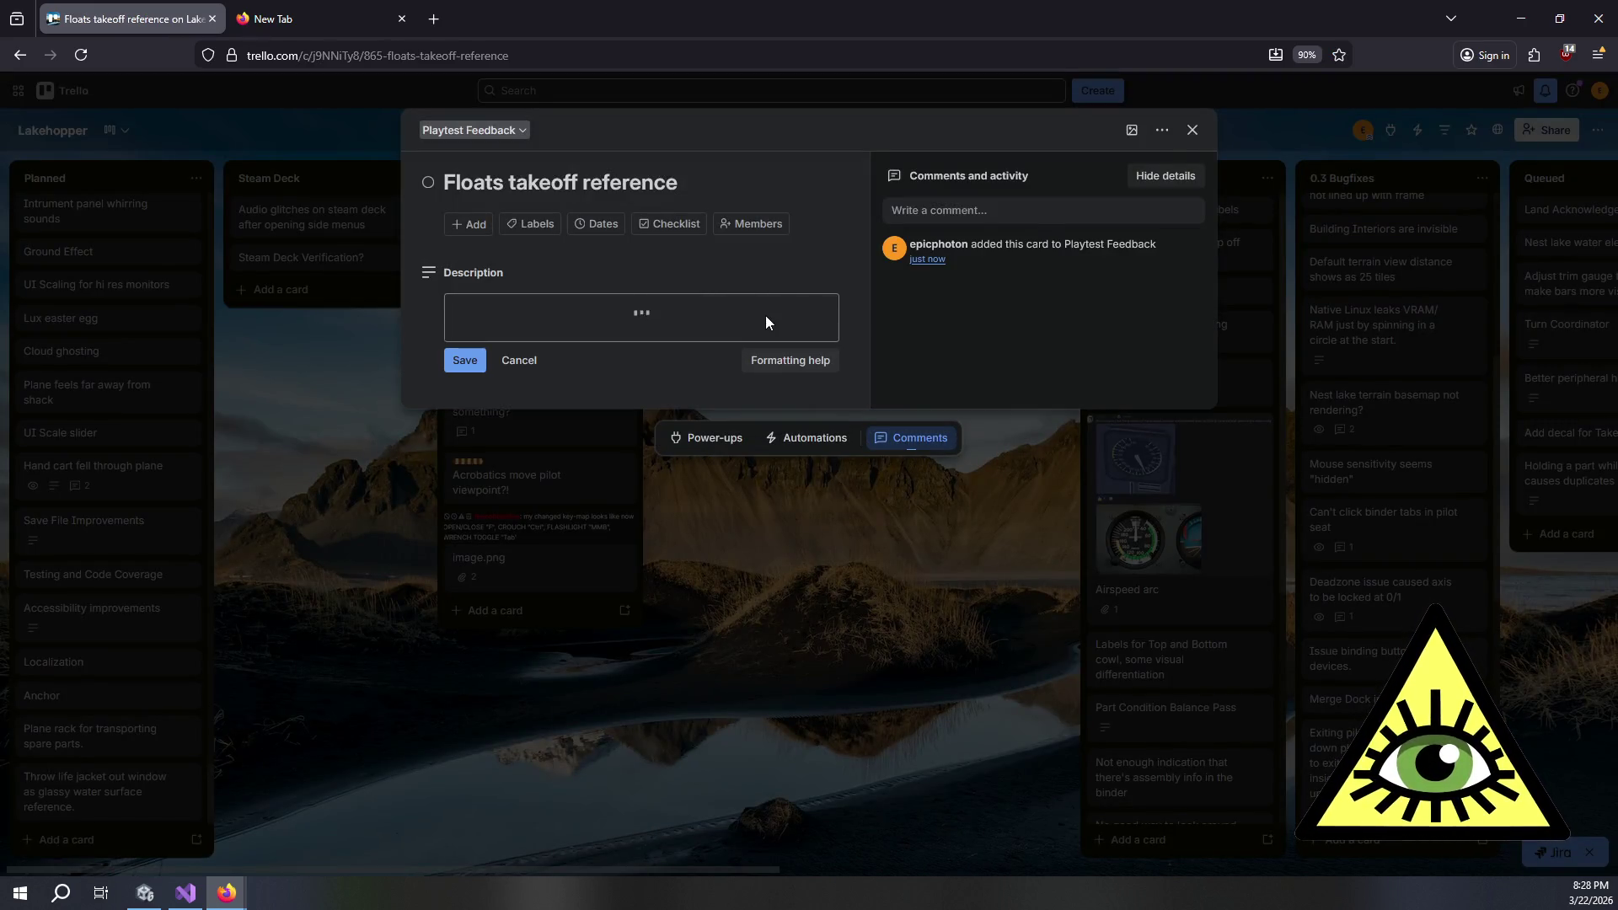
{"action": "key", "text": "ctrl+v"}
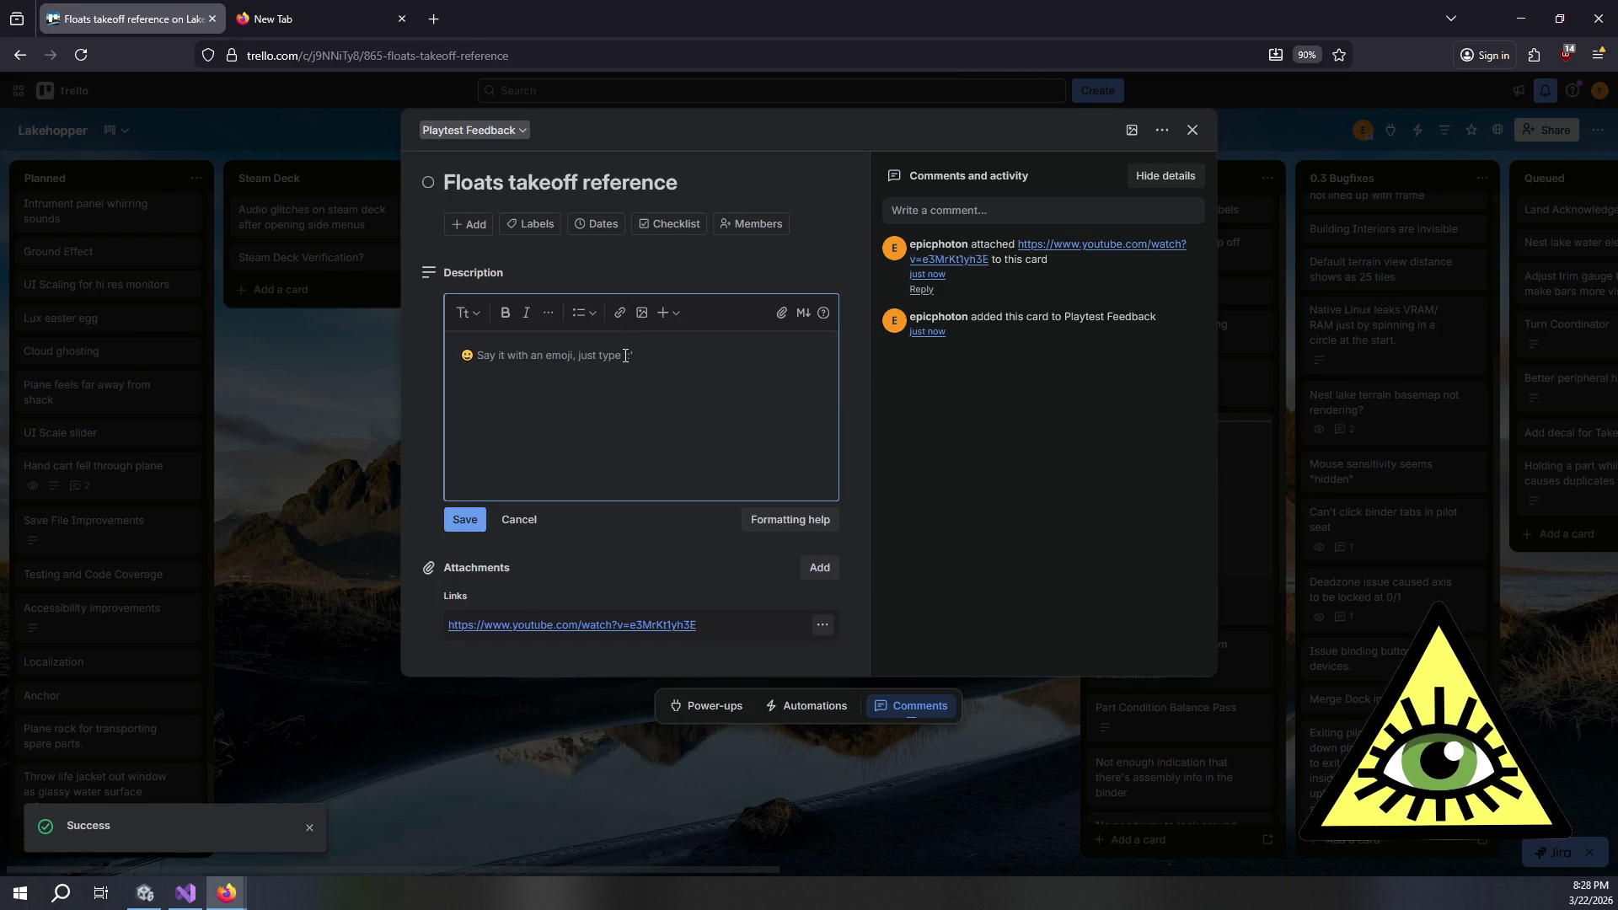
{"action": "left_click", "coordinate": [275, 453]}
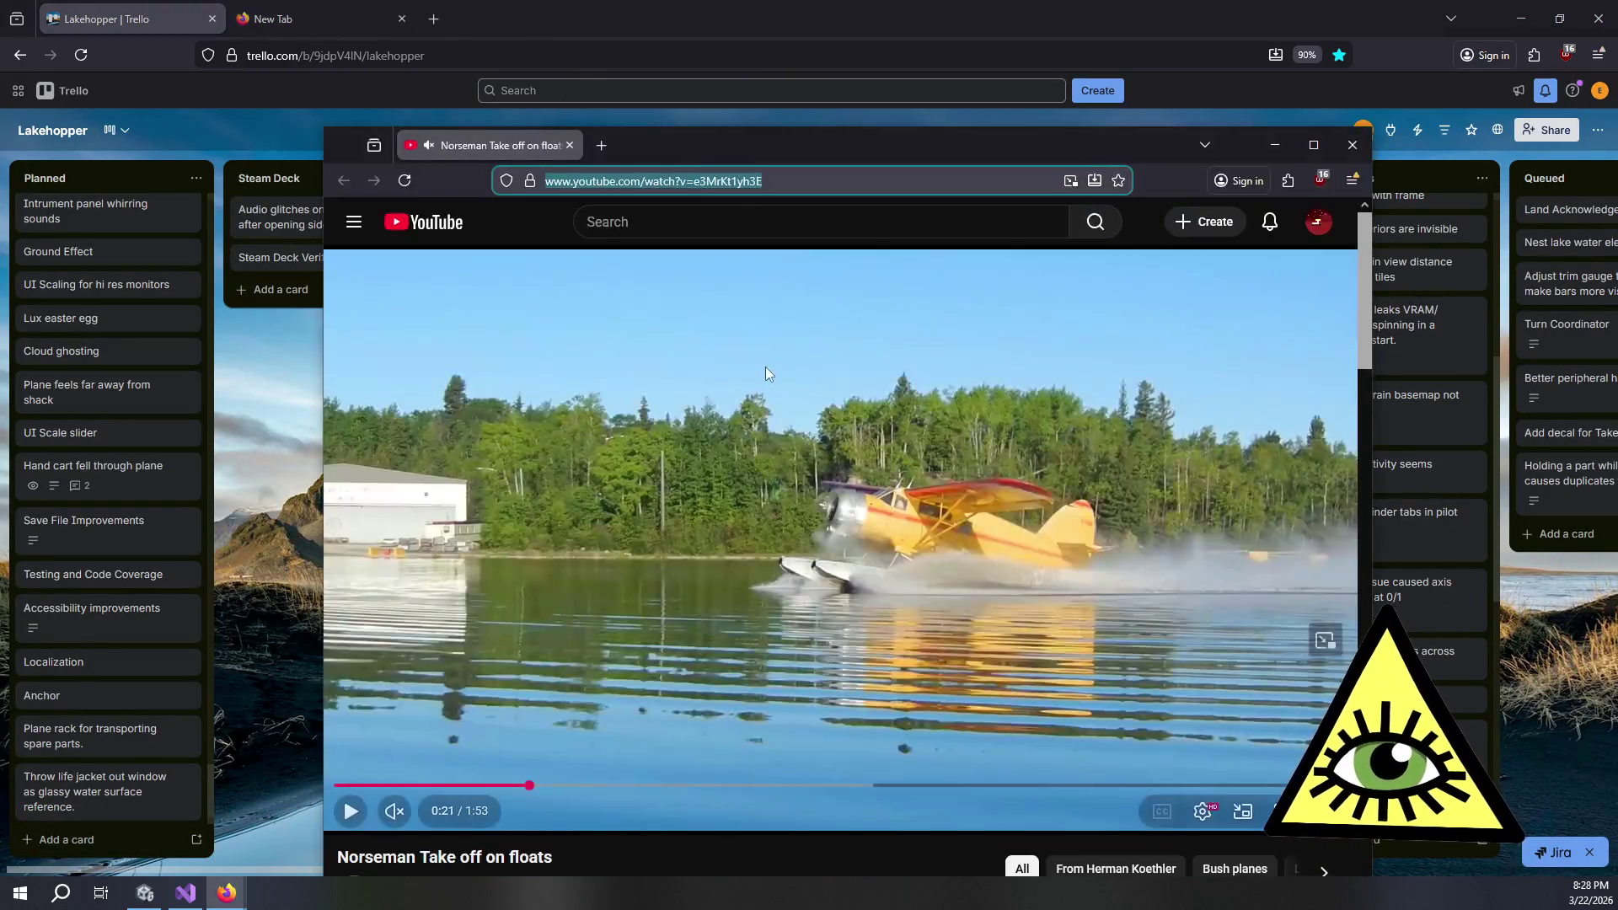
- Play the muted Norseman floats video to about 1:12, then jump back to replay the takeoff
{"action": "left_click", "coordinate": [698, 365]}
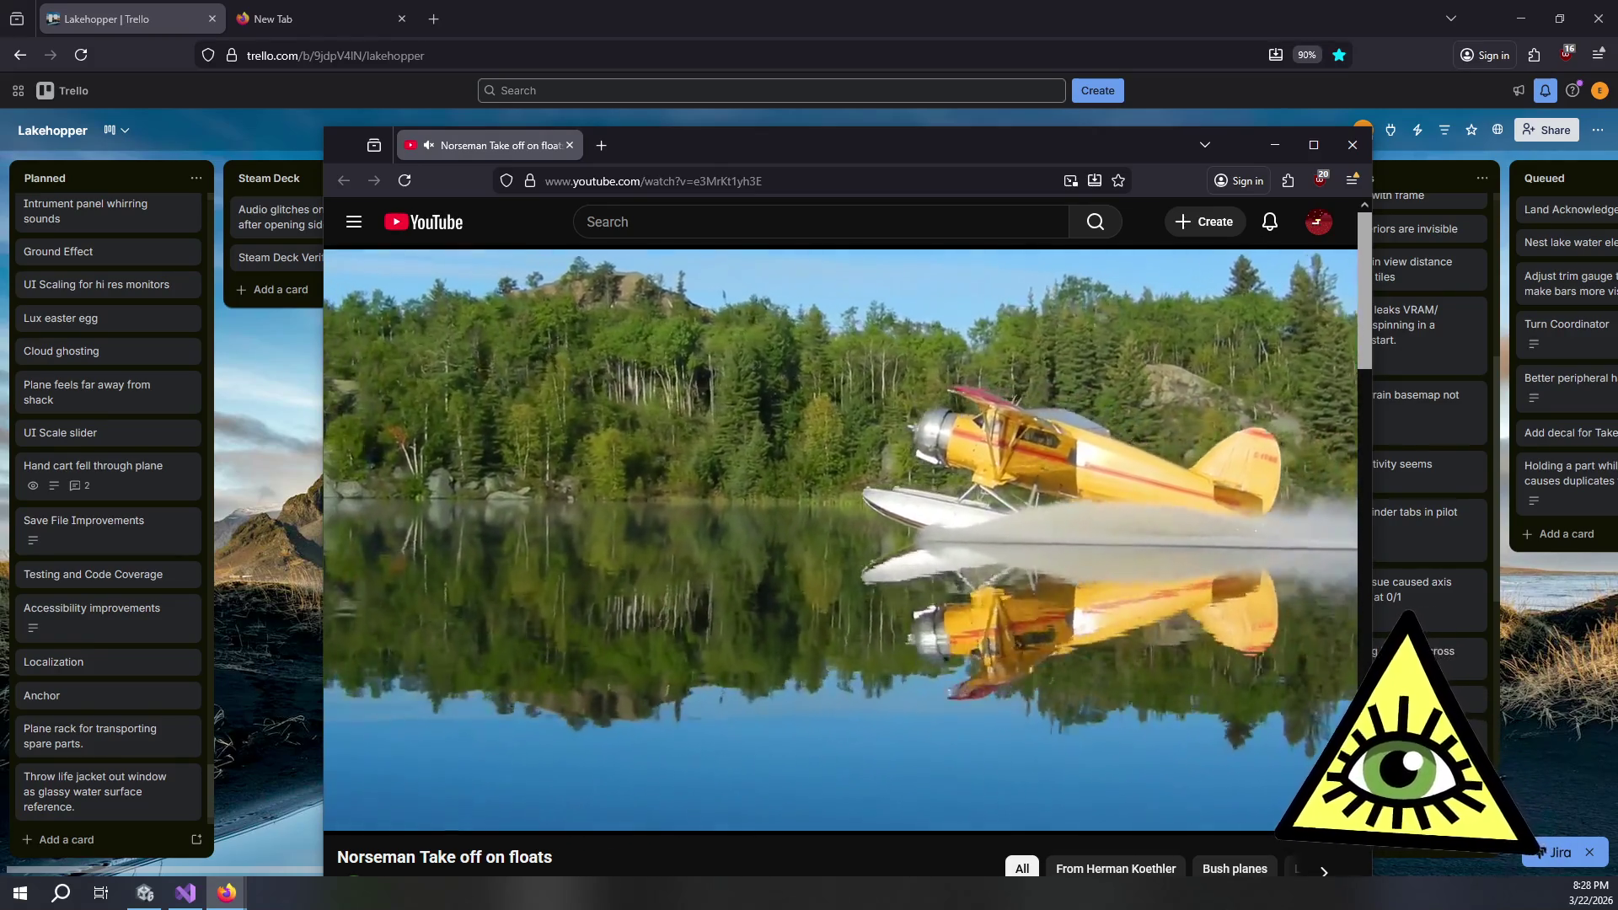
{"action": "mouse_move", "coordinate": [1057, 438]}
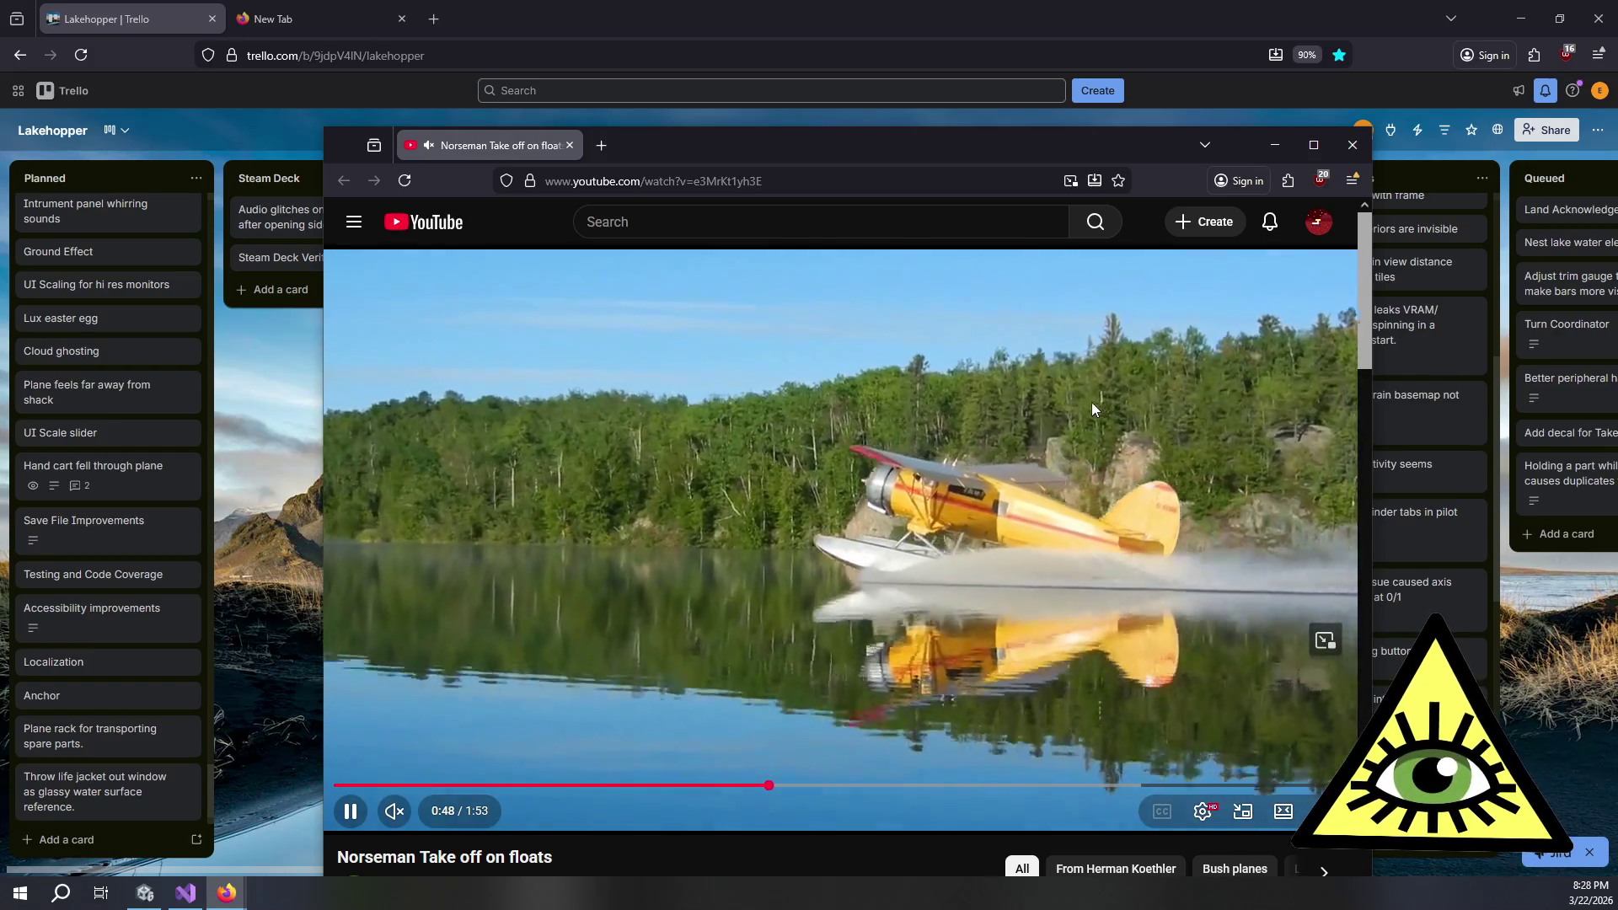
{"action": "mouse_move", "coordinate": [1091, 404]}
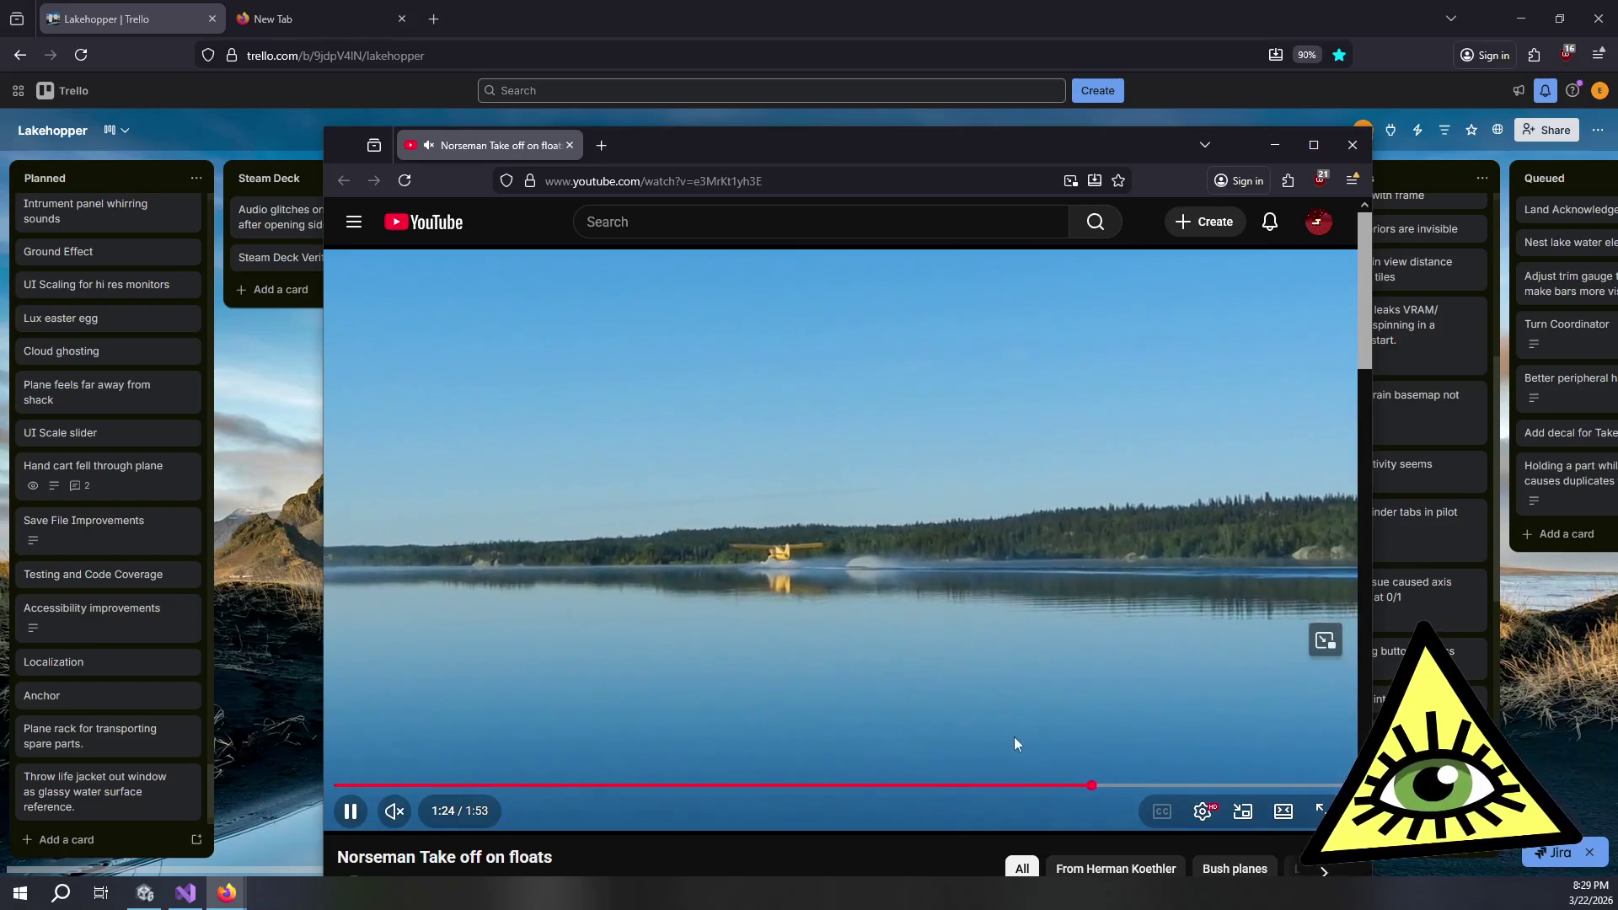
{"action": "left_click", "coordinate": [954, 788]}
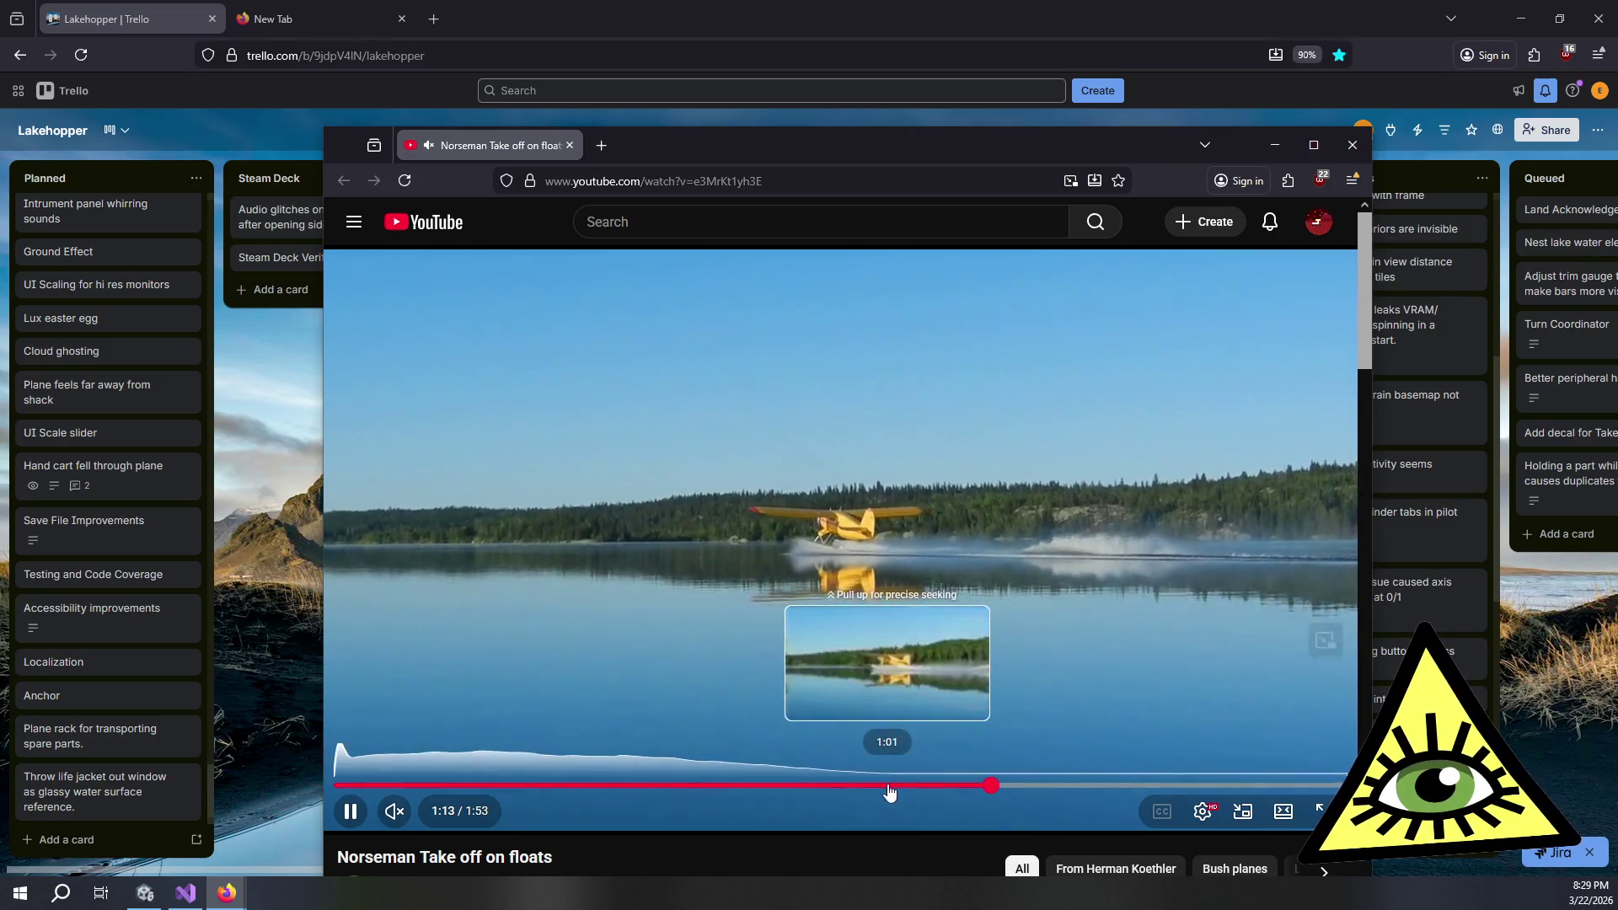
- Rewatch the takeoff from about 1:13, pause at 1:50, and close the video window
{"action": "left_click", "coordinate": [888, 786]}
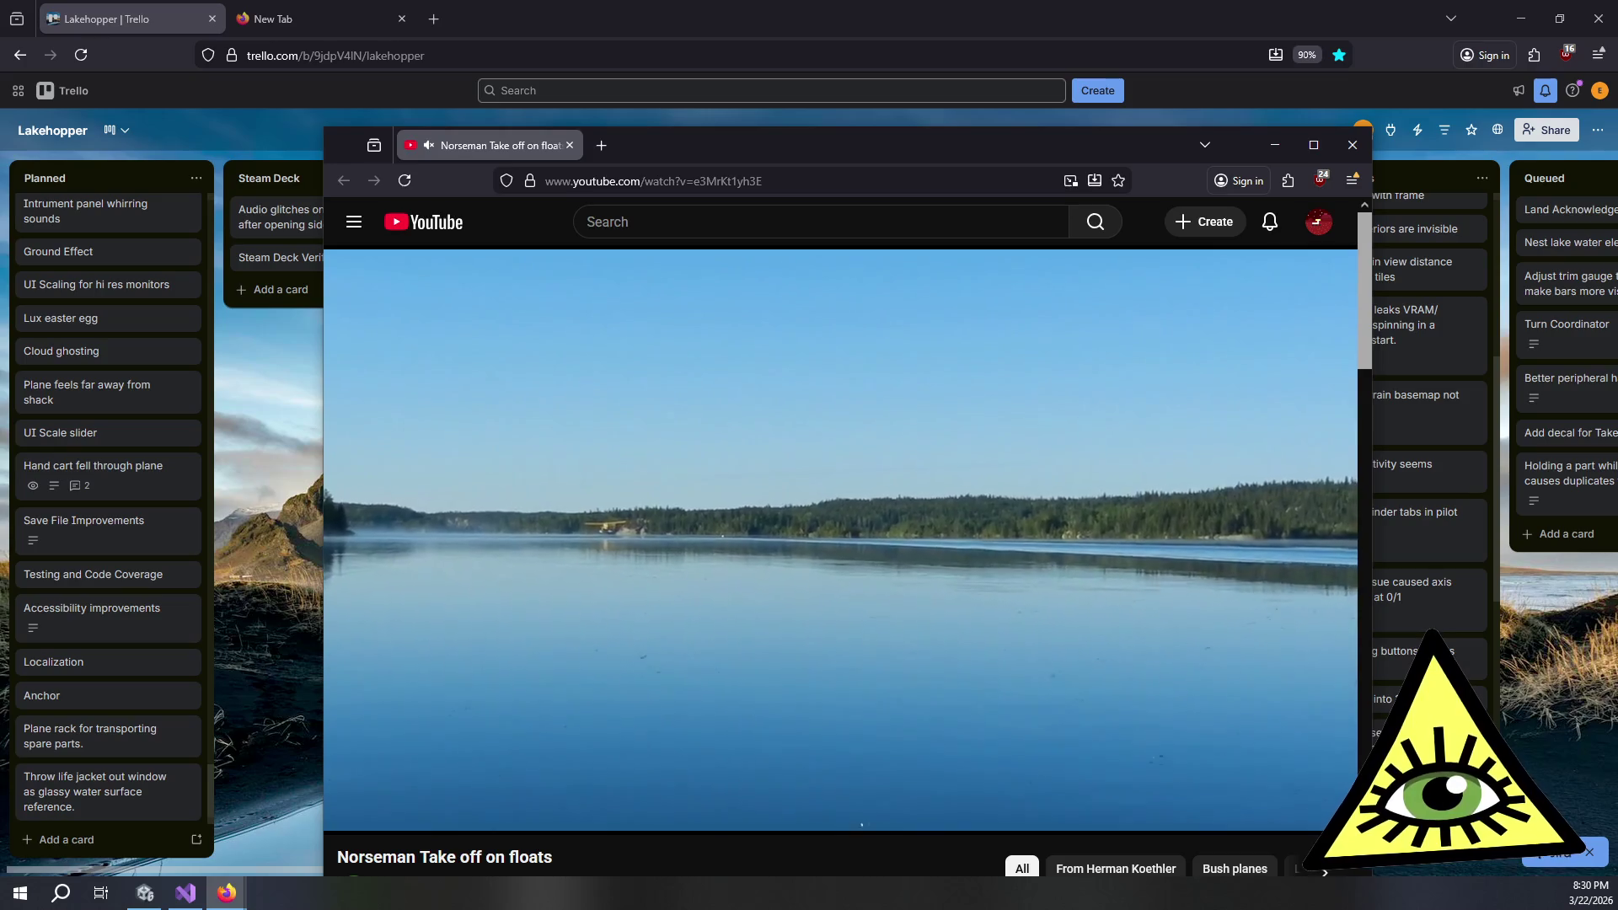
{"action": "mouse_move", "coordinate": [968, 594]}
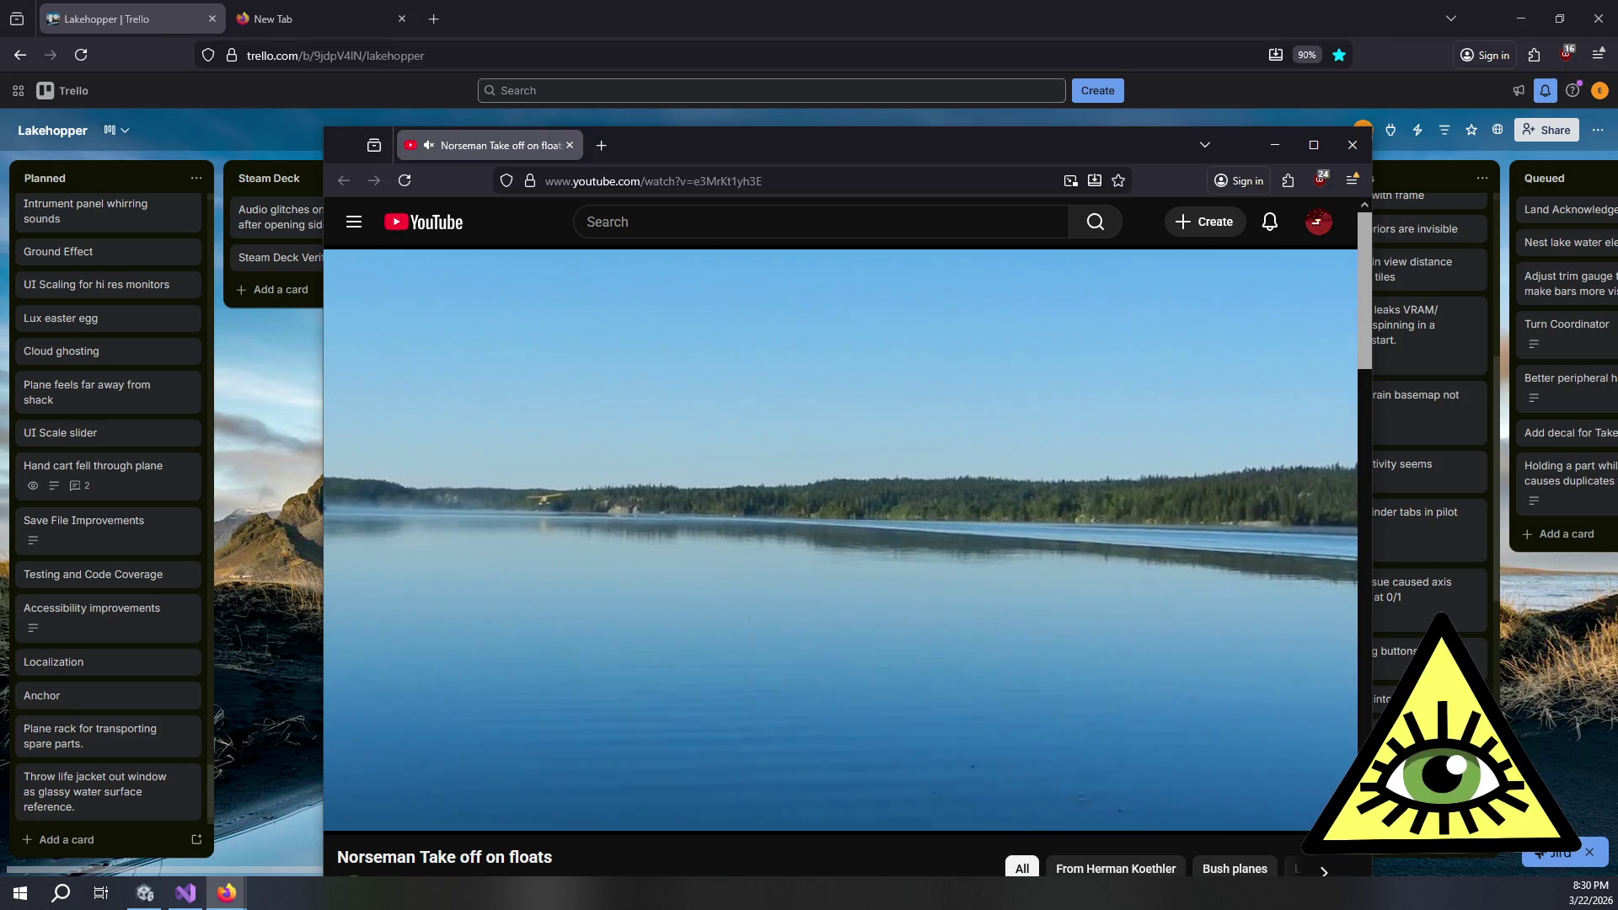
{"action": "left_click", "coordinate": [982, 785]}
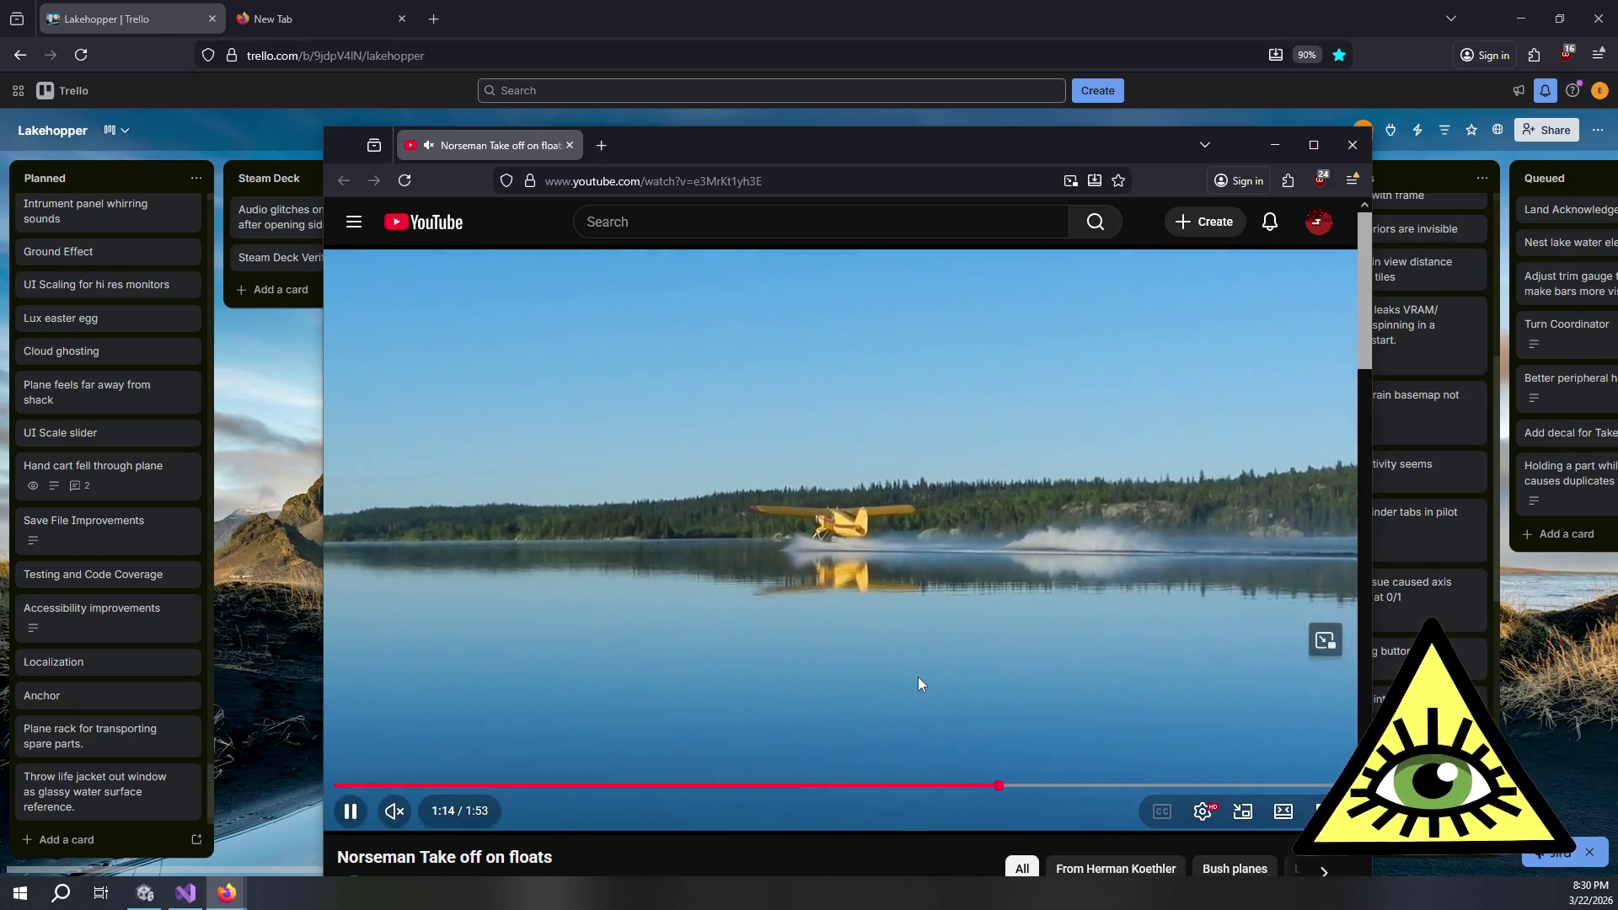
{"action": "left_click", "coordinate": [1060, 785]}
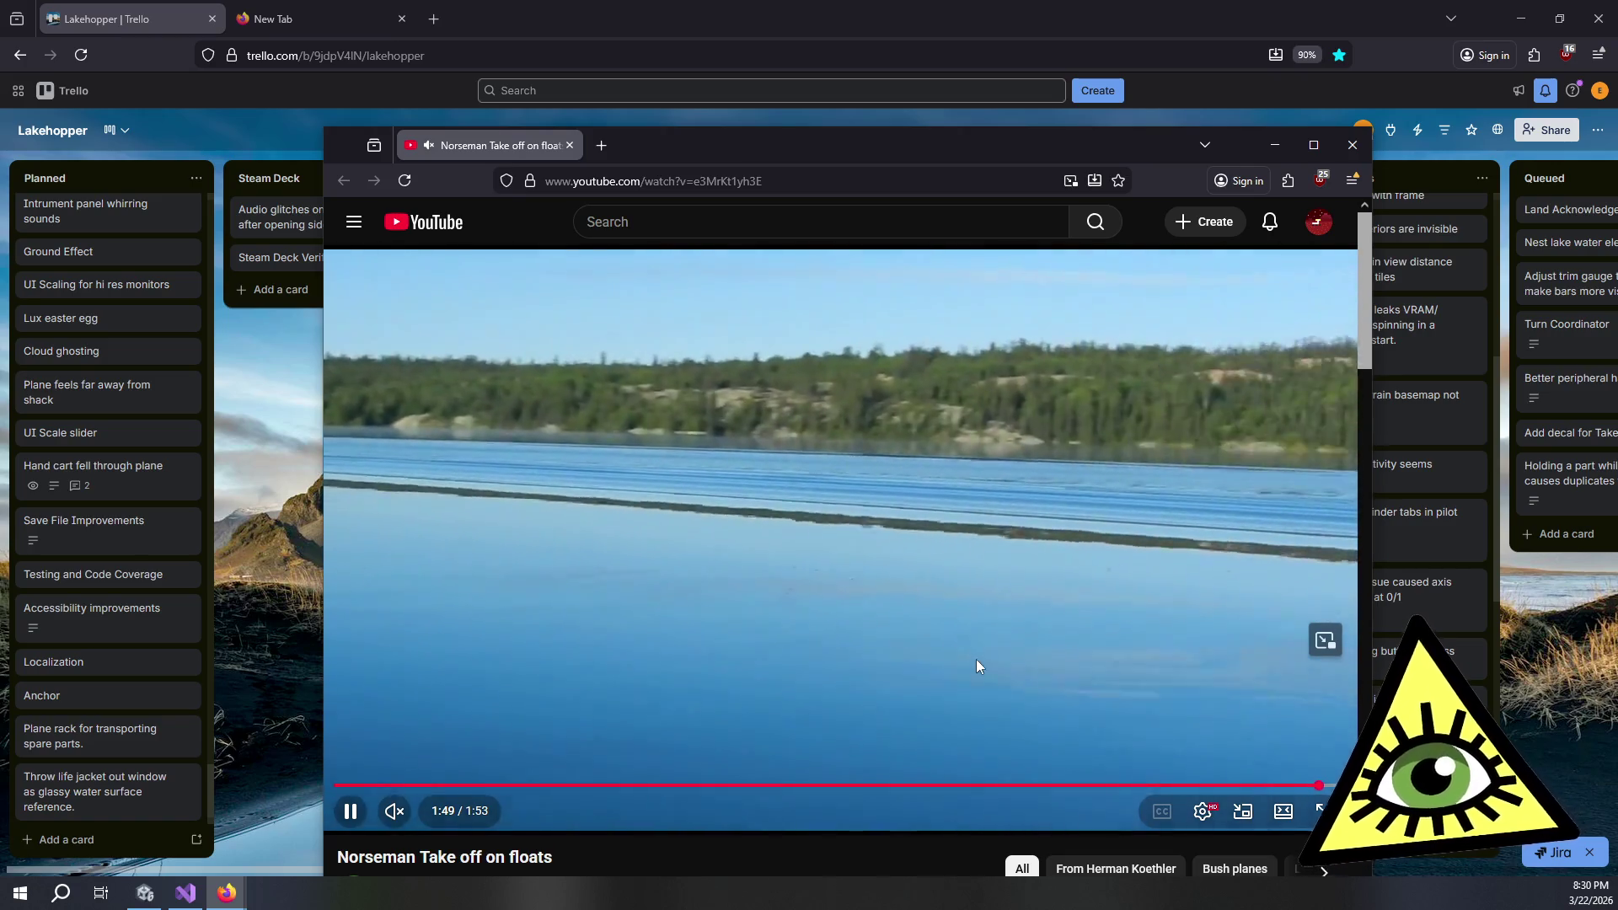
{"action": "left_click", "coordinate": [976, 659]}
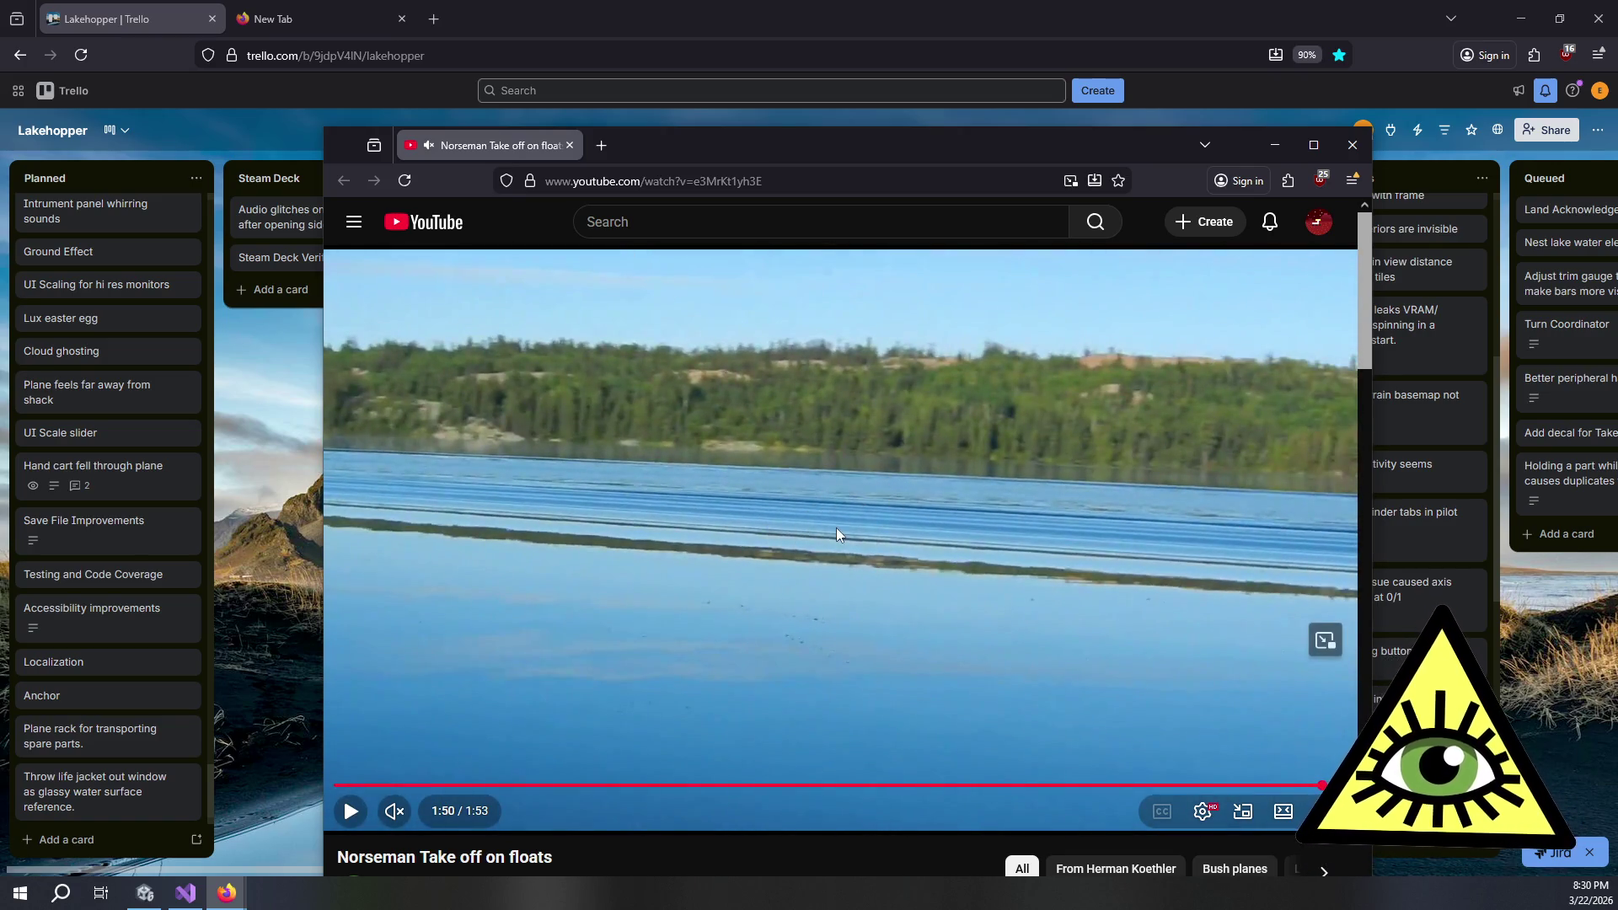
{"action": "scroll", "coordinate": [834, 534], "scroll_direction": "down", "scroll_amount": 2}
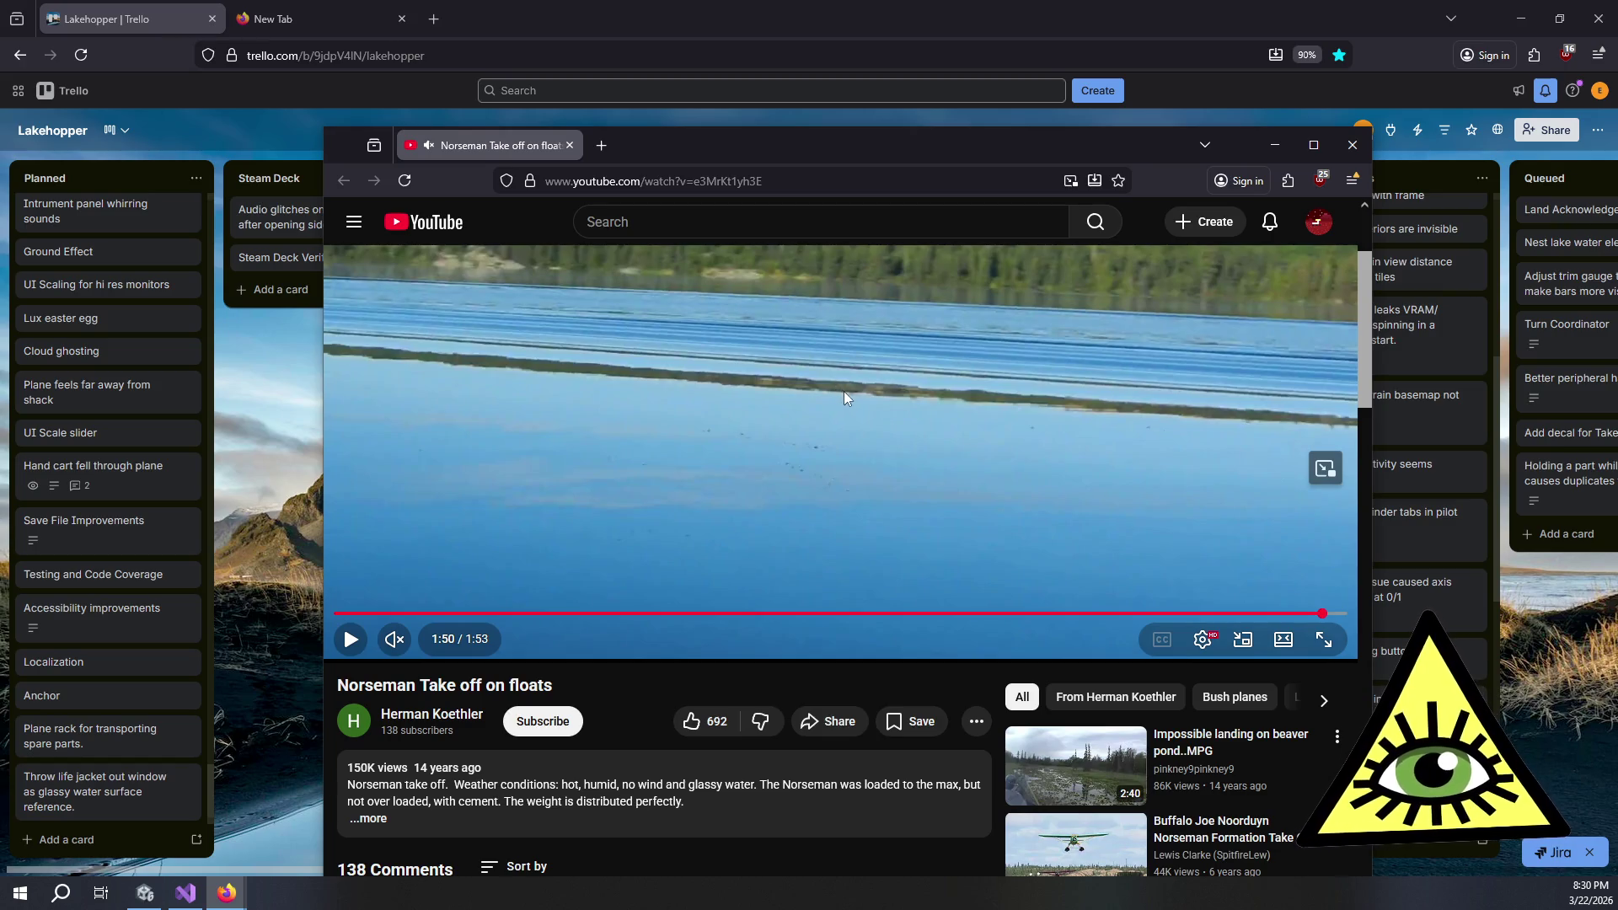
{"action": "scroll", "coordinate": [851, 392], "scroll_direction": "up", "scroll_amount": 2}
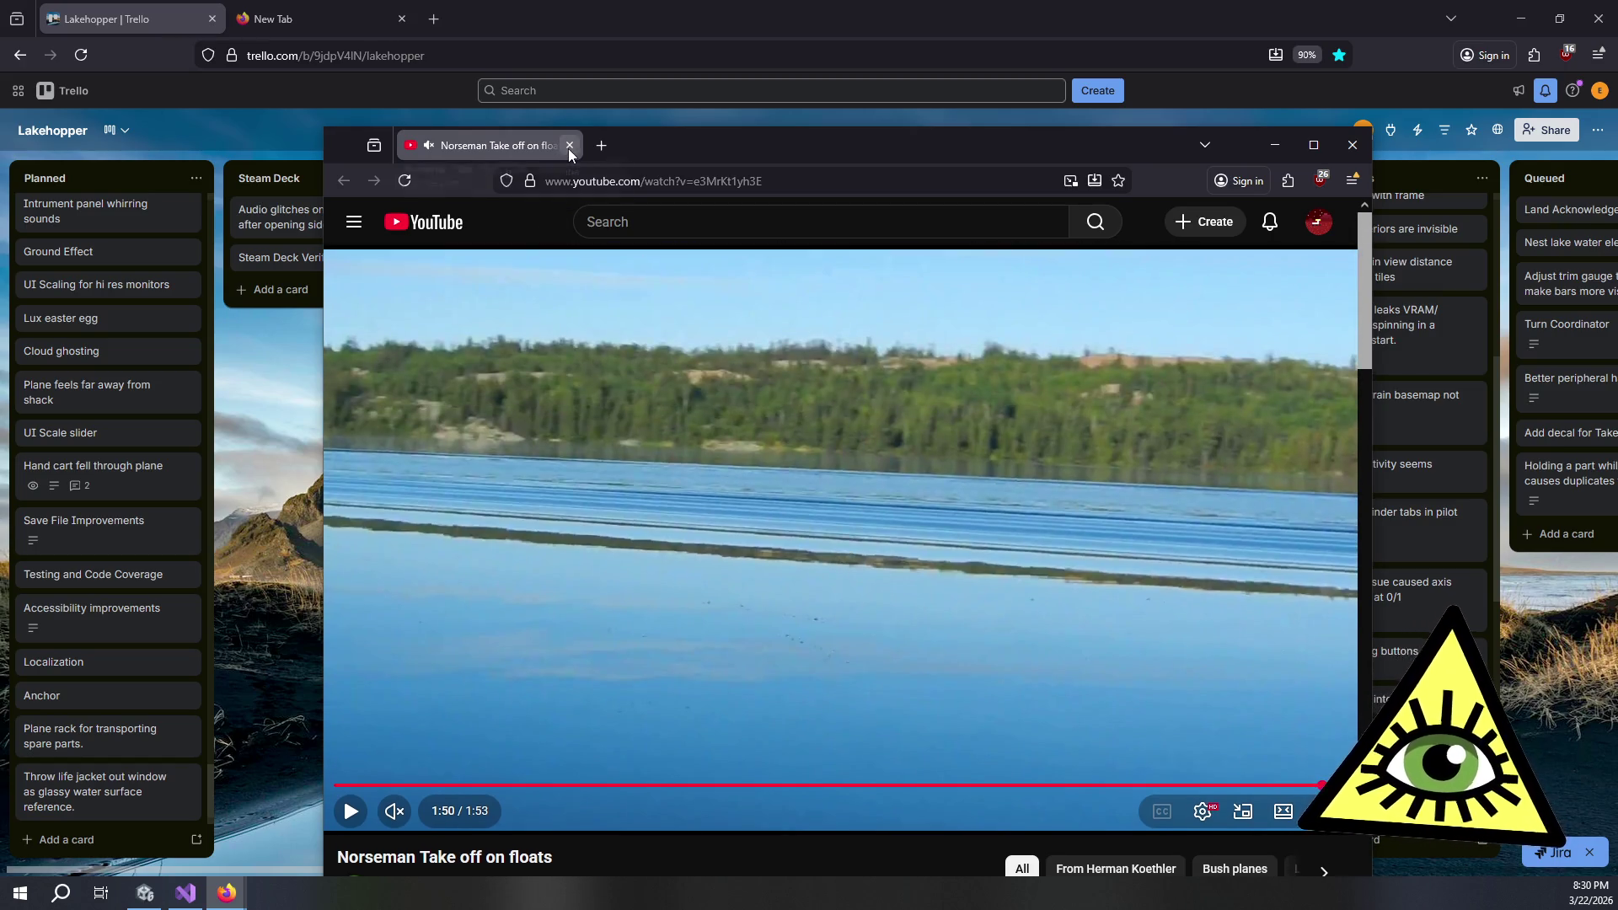
{"action": "left_click", "coordinate": [568, 145]}
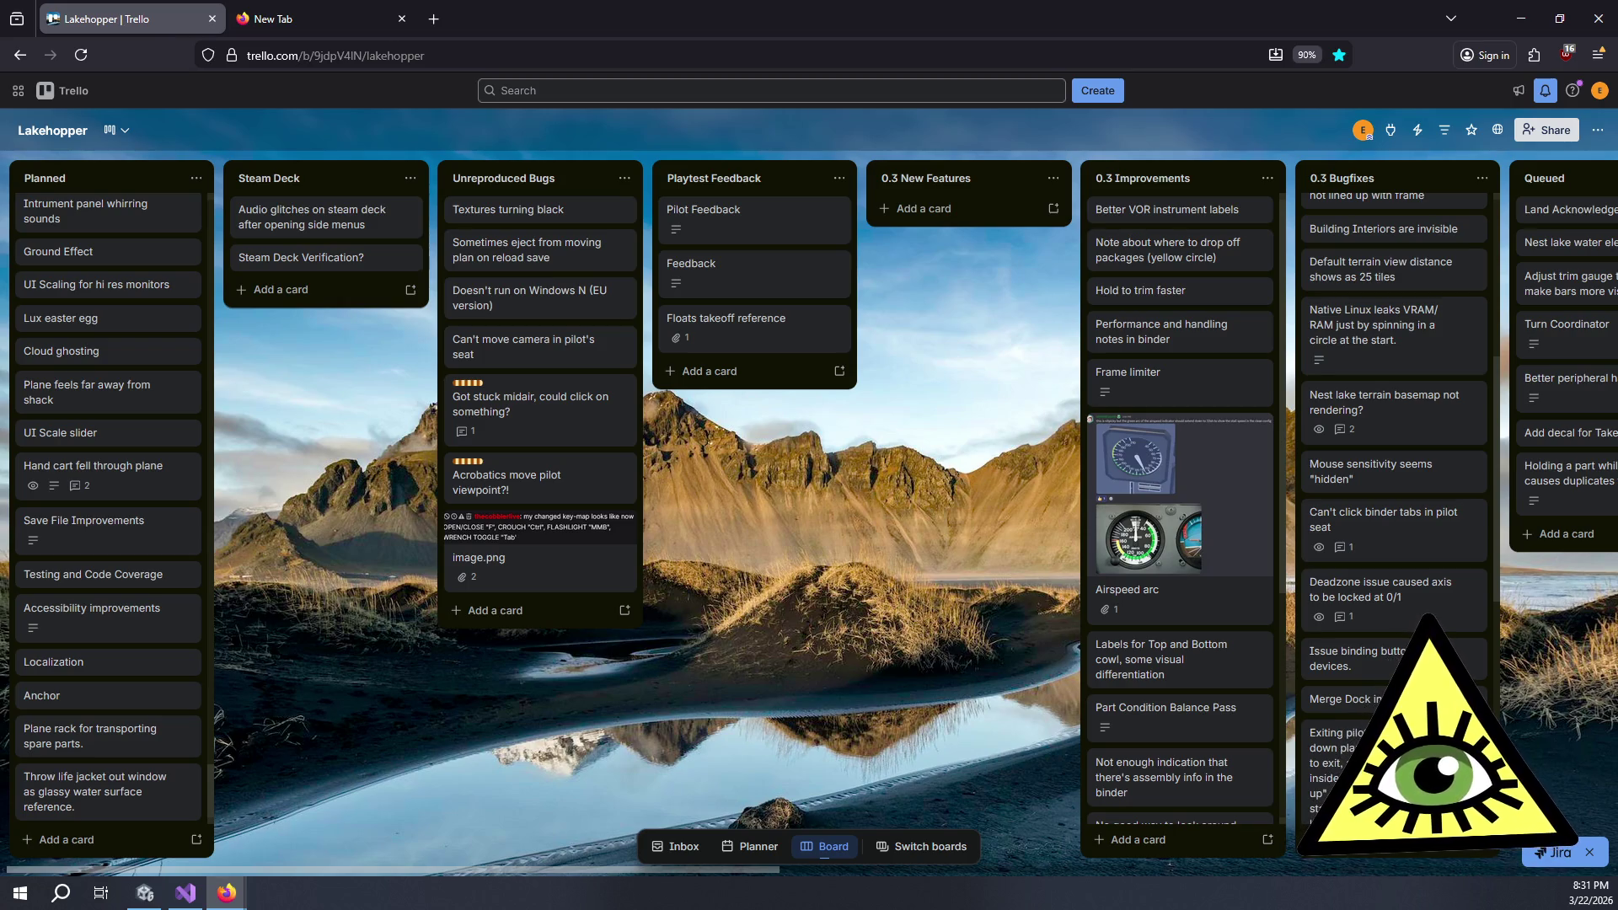
{"action": "scroll", "coordinate": [770, 625], "scroll_direction": "right", "scroll_amount": 2}
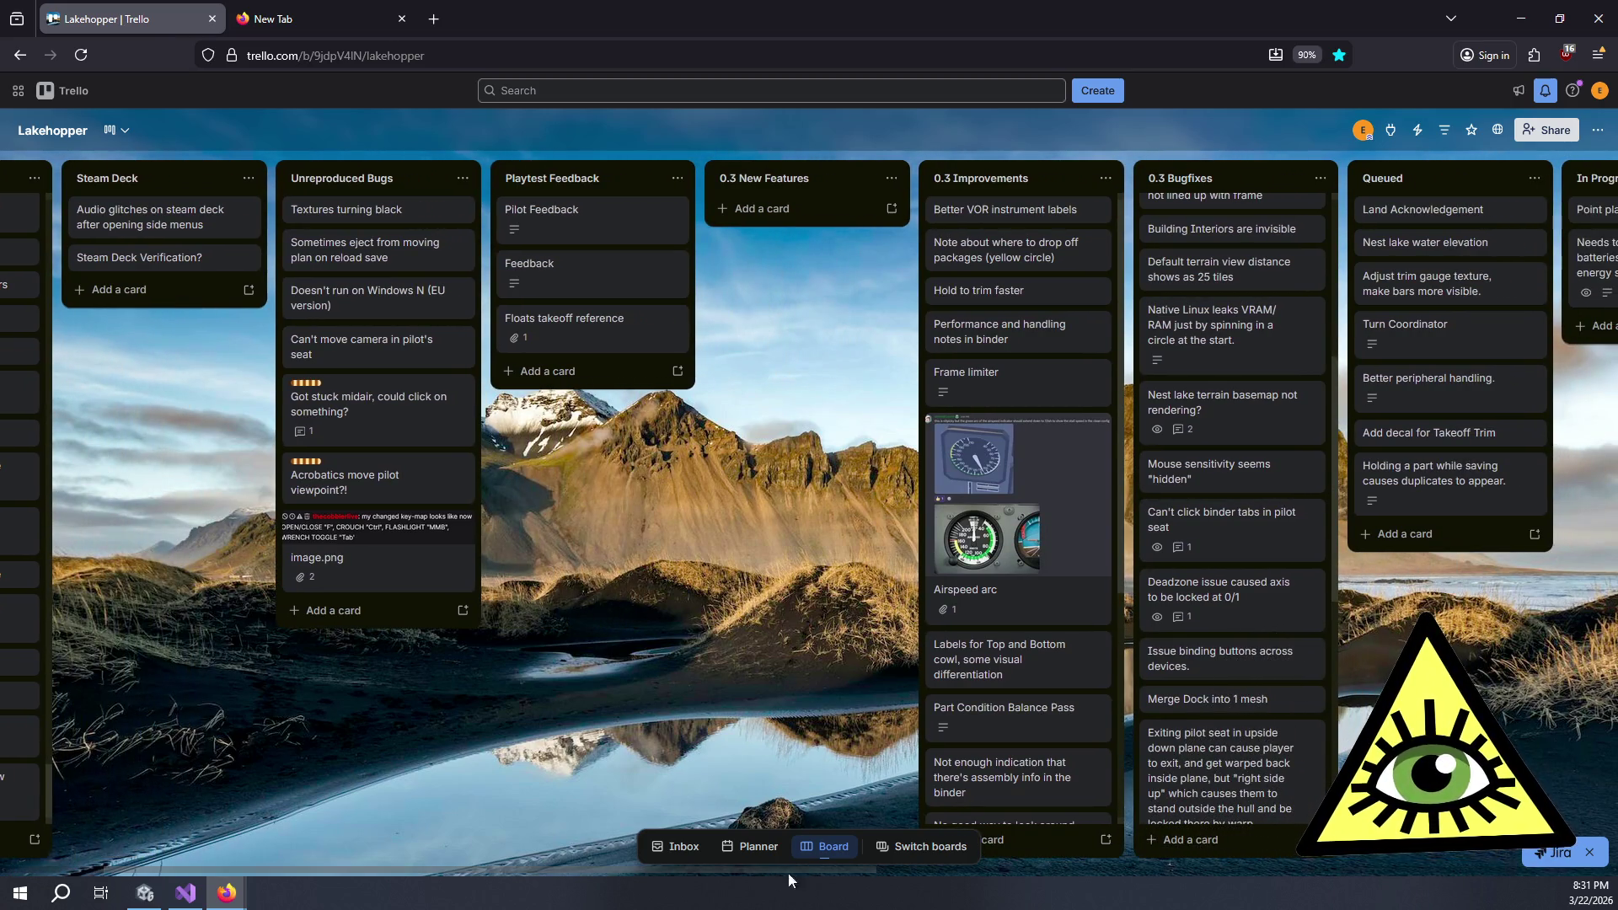
{"action": "left_click_drag", "start_coordinate": [789, 873], "coordinate": [1115, 866]}
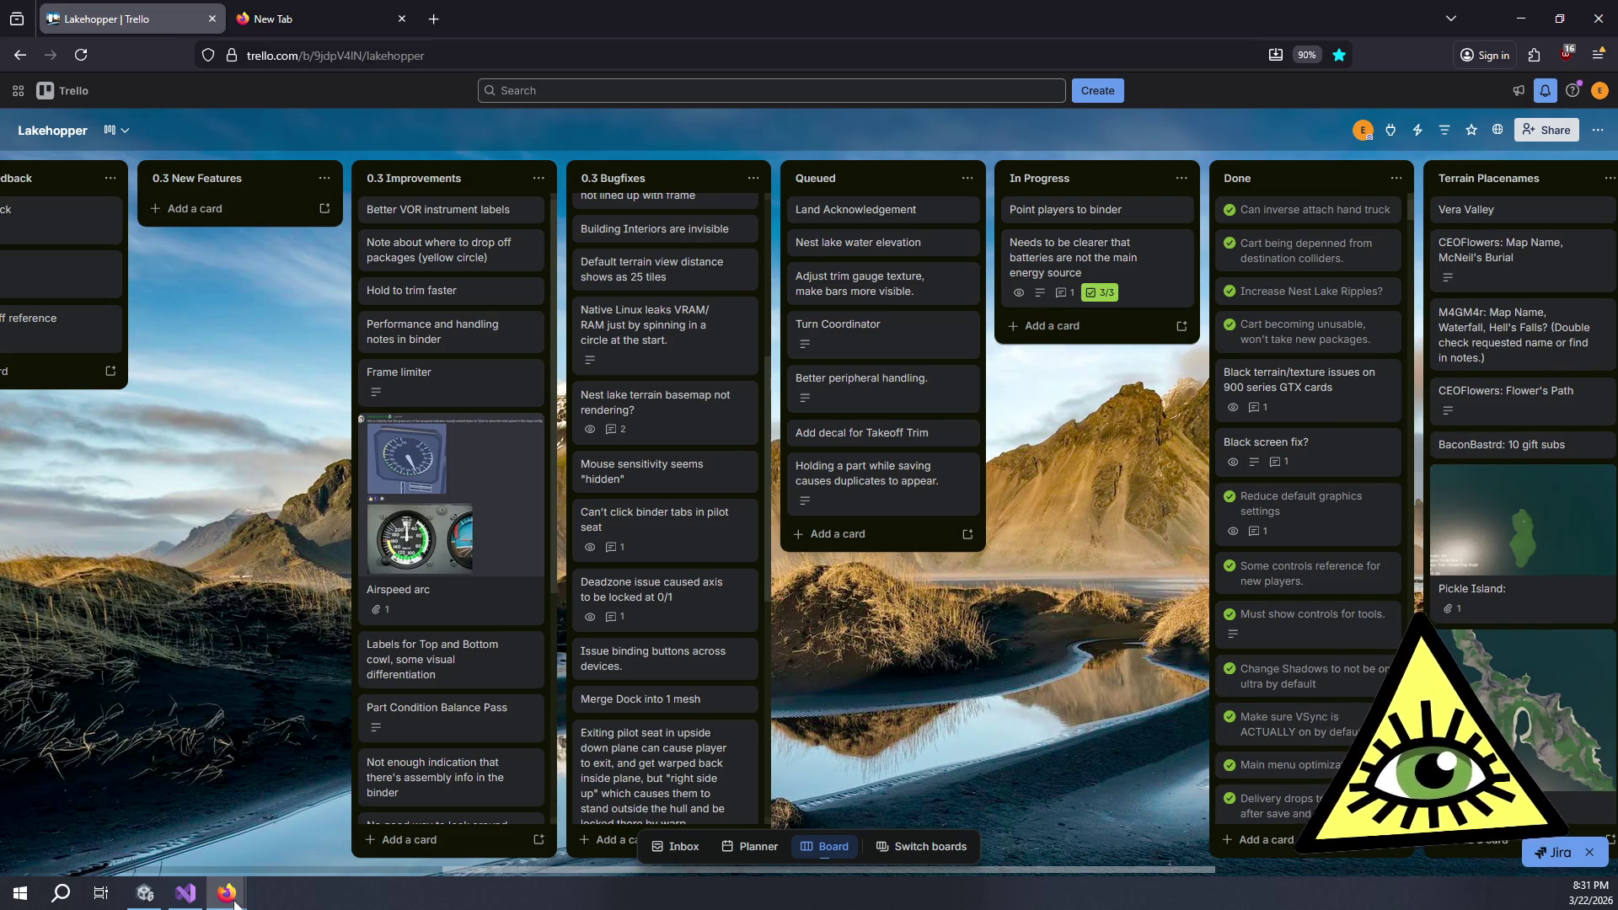
- Open a code block under OnSave's empty-name check and begin saveFileName = $"save
{"action": "left_click", "coordinate": [186, 893]}
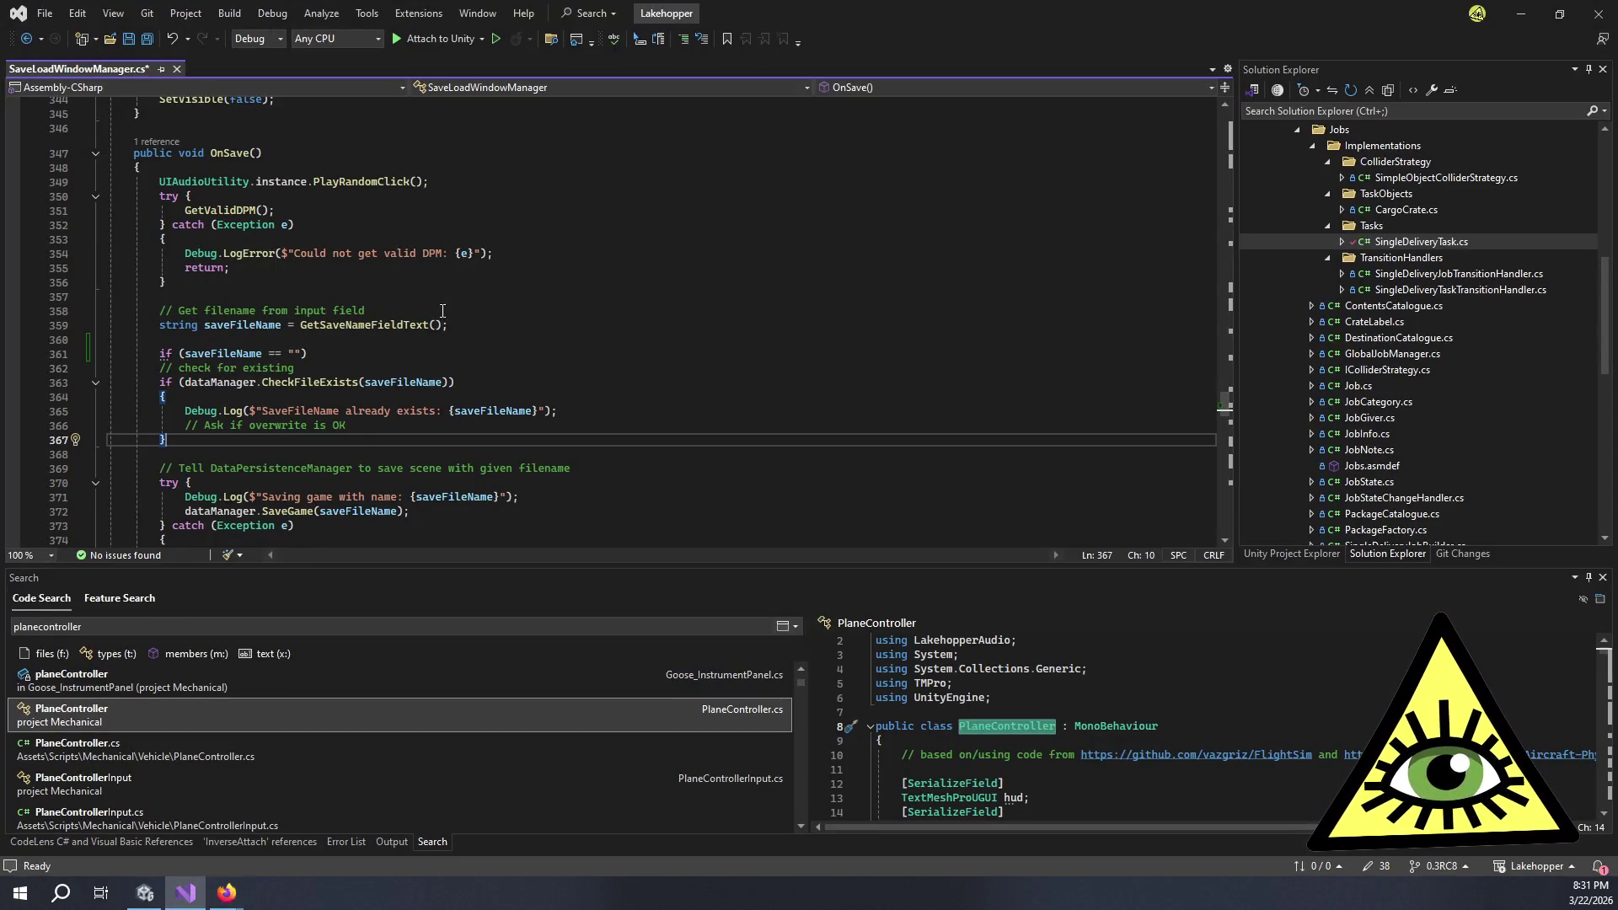
{"action": "left_click", "coordinate": [428, 350]}
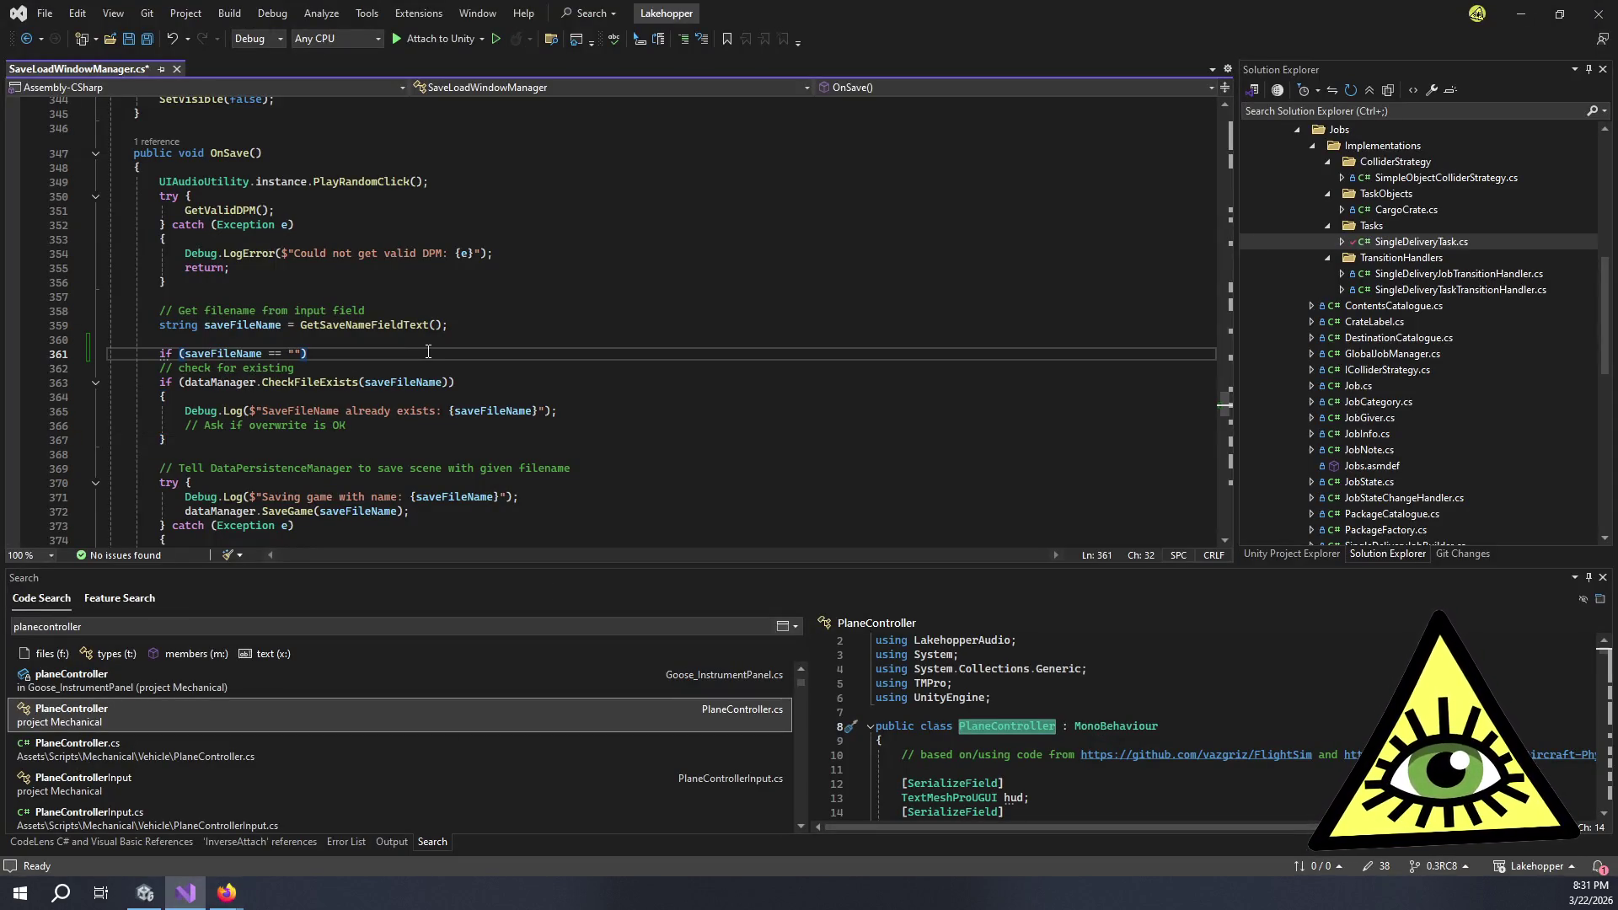
{"action": "key", "text": "Return"}
{"action": "type", "text": "{"}
{"action": "key", "text": "Return"}
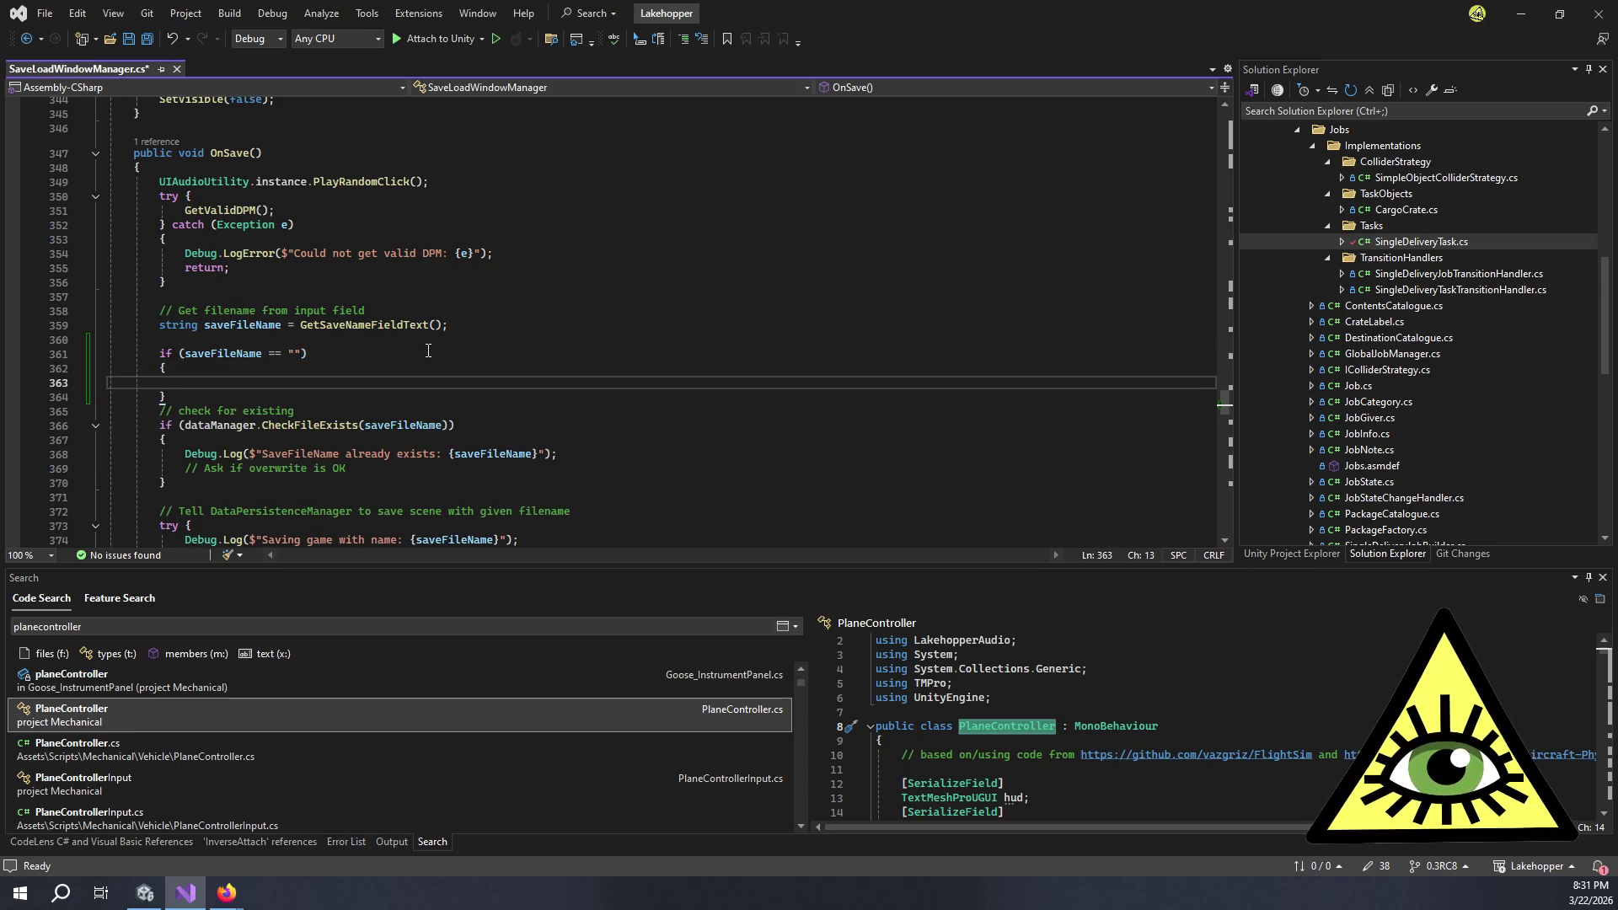
{"action": "type", "text": "saveFileName"}
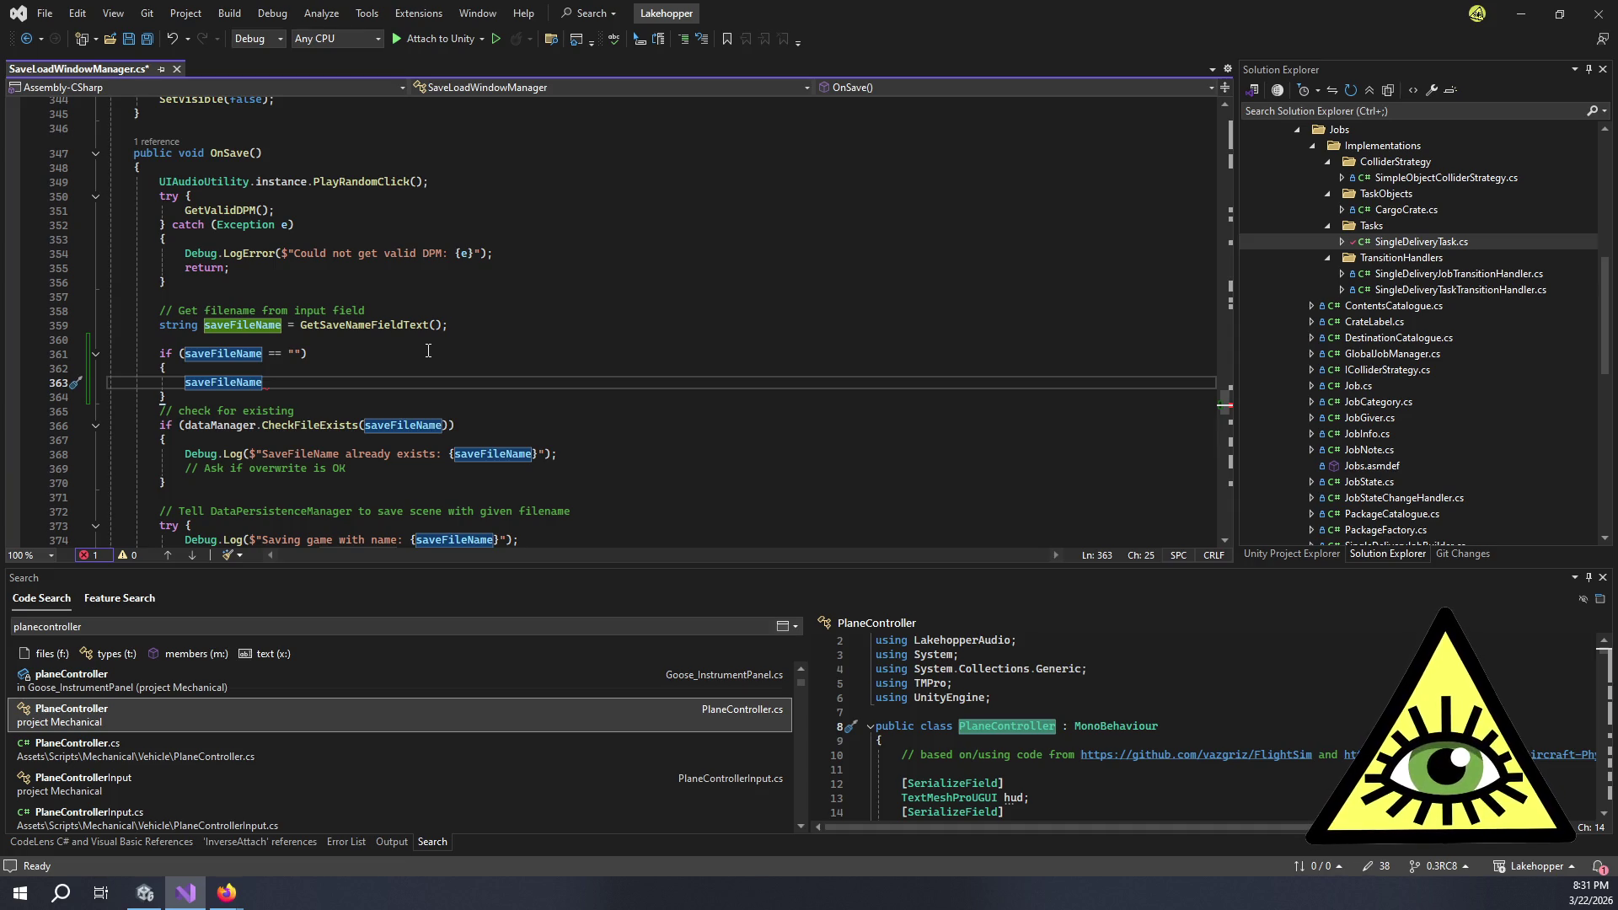
{"action": "type", "text": " = "}
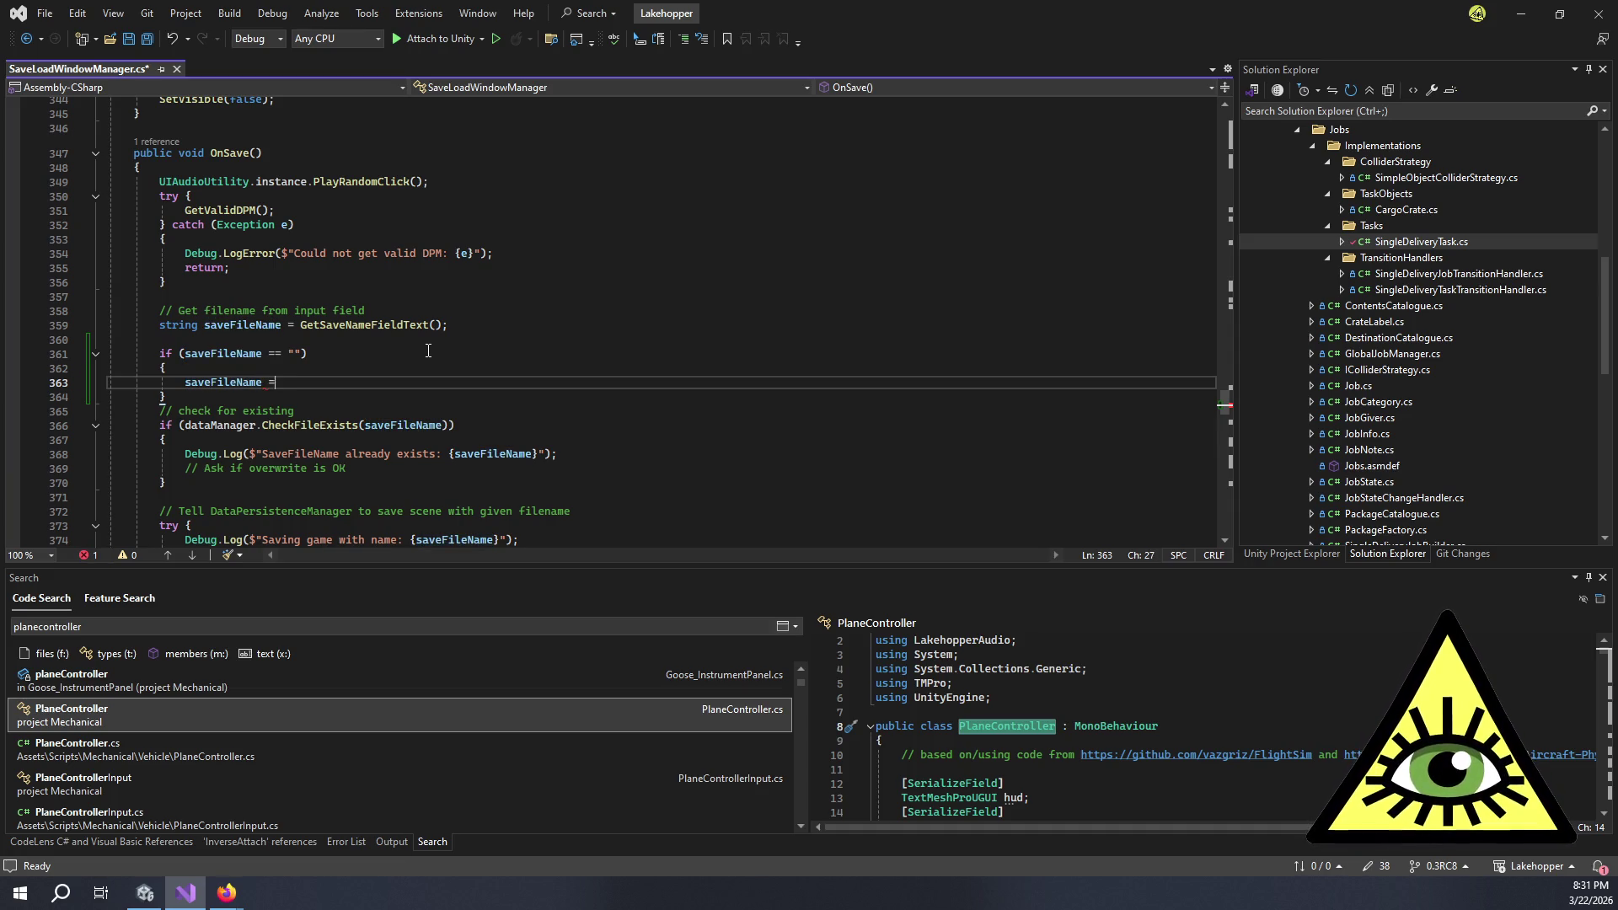
{"action": "type", "text": "$"}
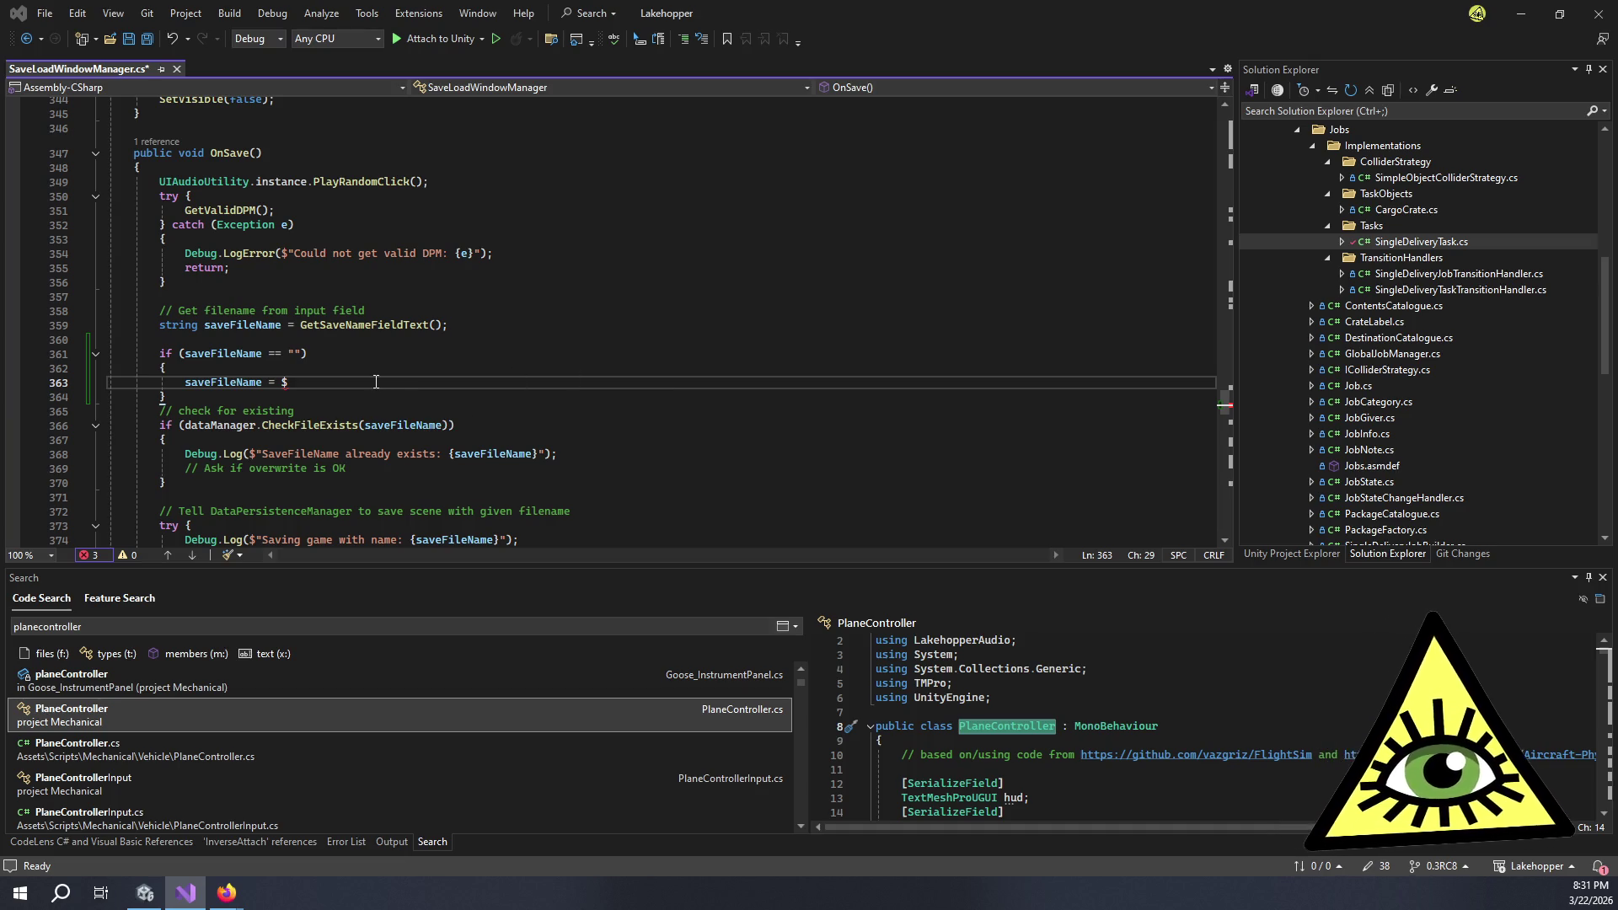
{"action": "type", "text": "\"save"}
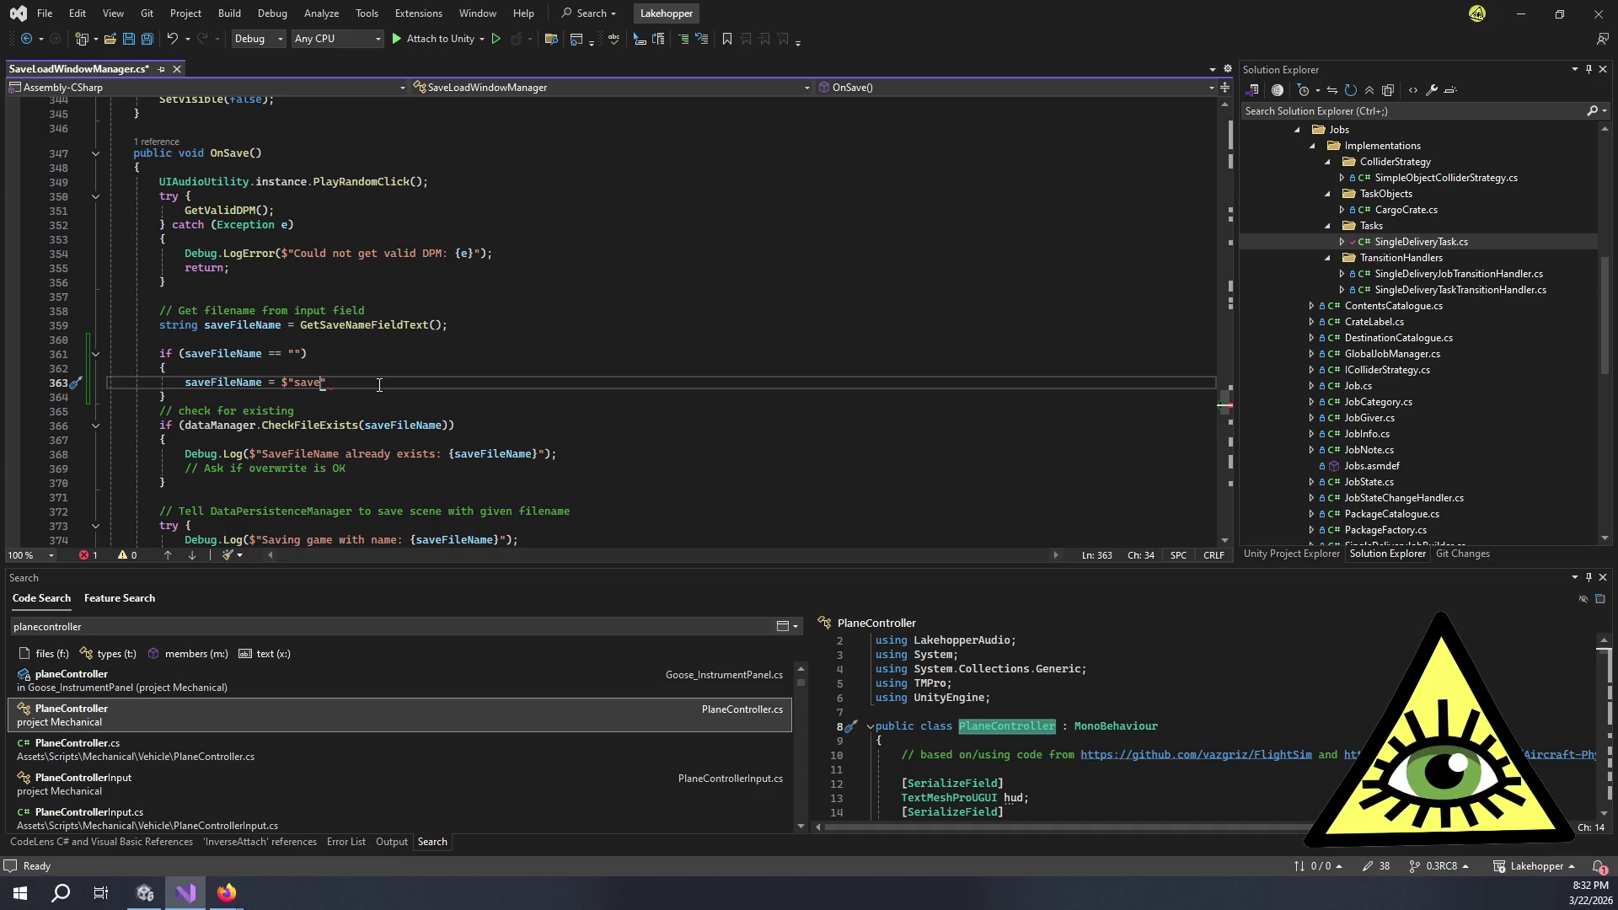
- Finish the default as $"save_{DateTime.UnixEpoch}", replacing Time.time, and end it with a semicolon
{"action": "type", "text": "_{Time.time"}
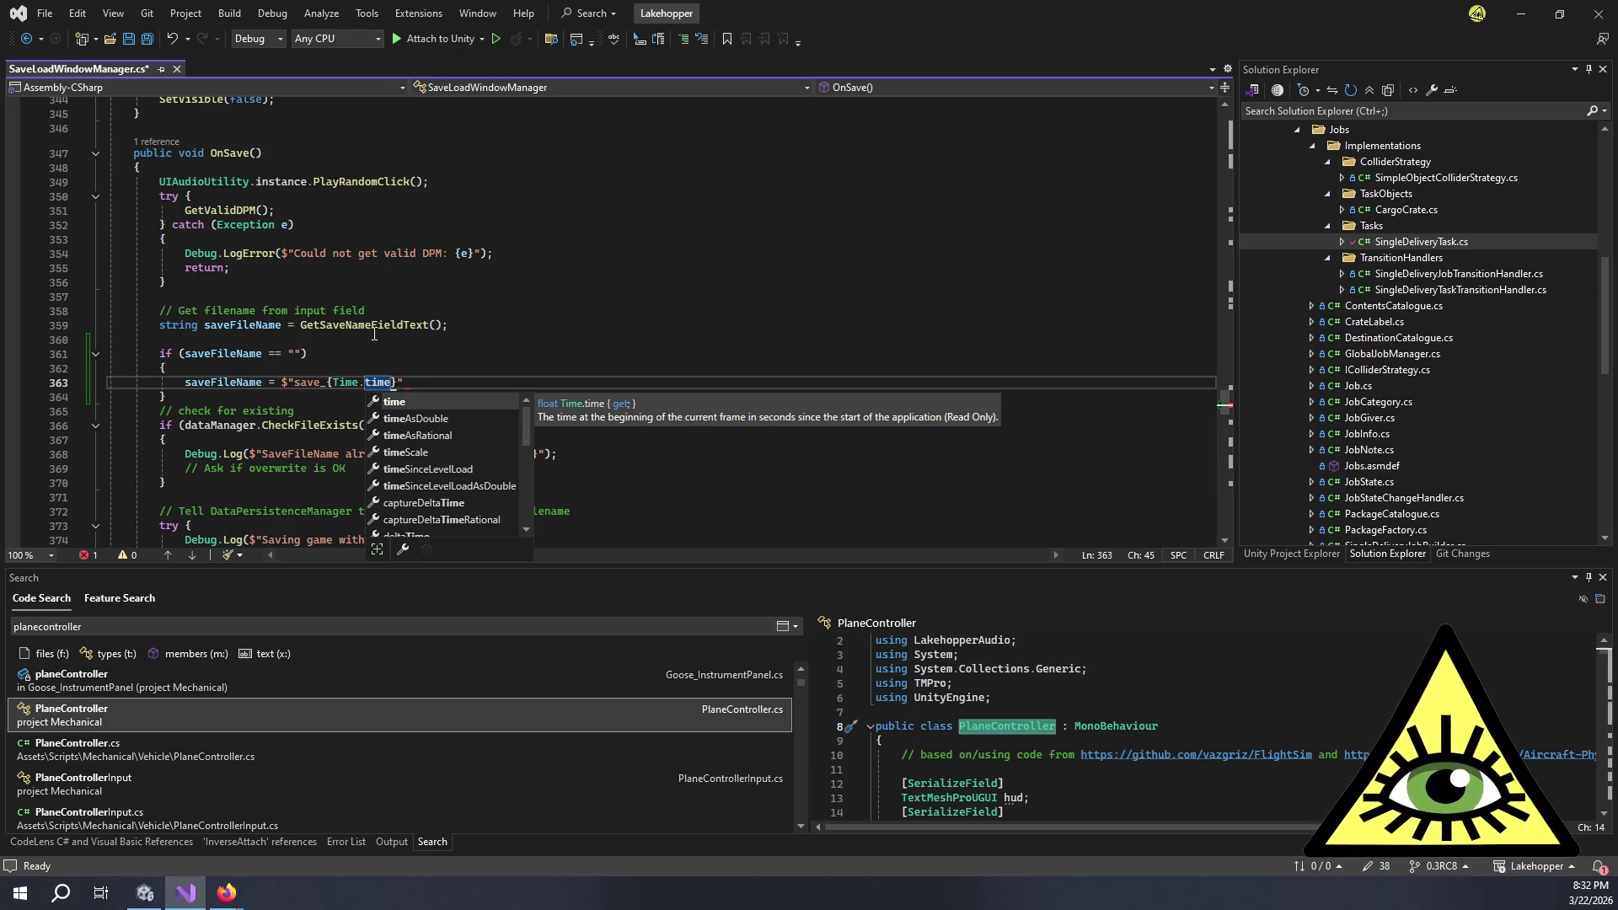
{"action": "type", "text": "unix"}
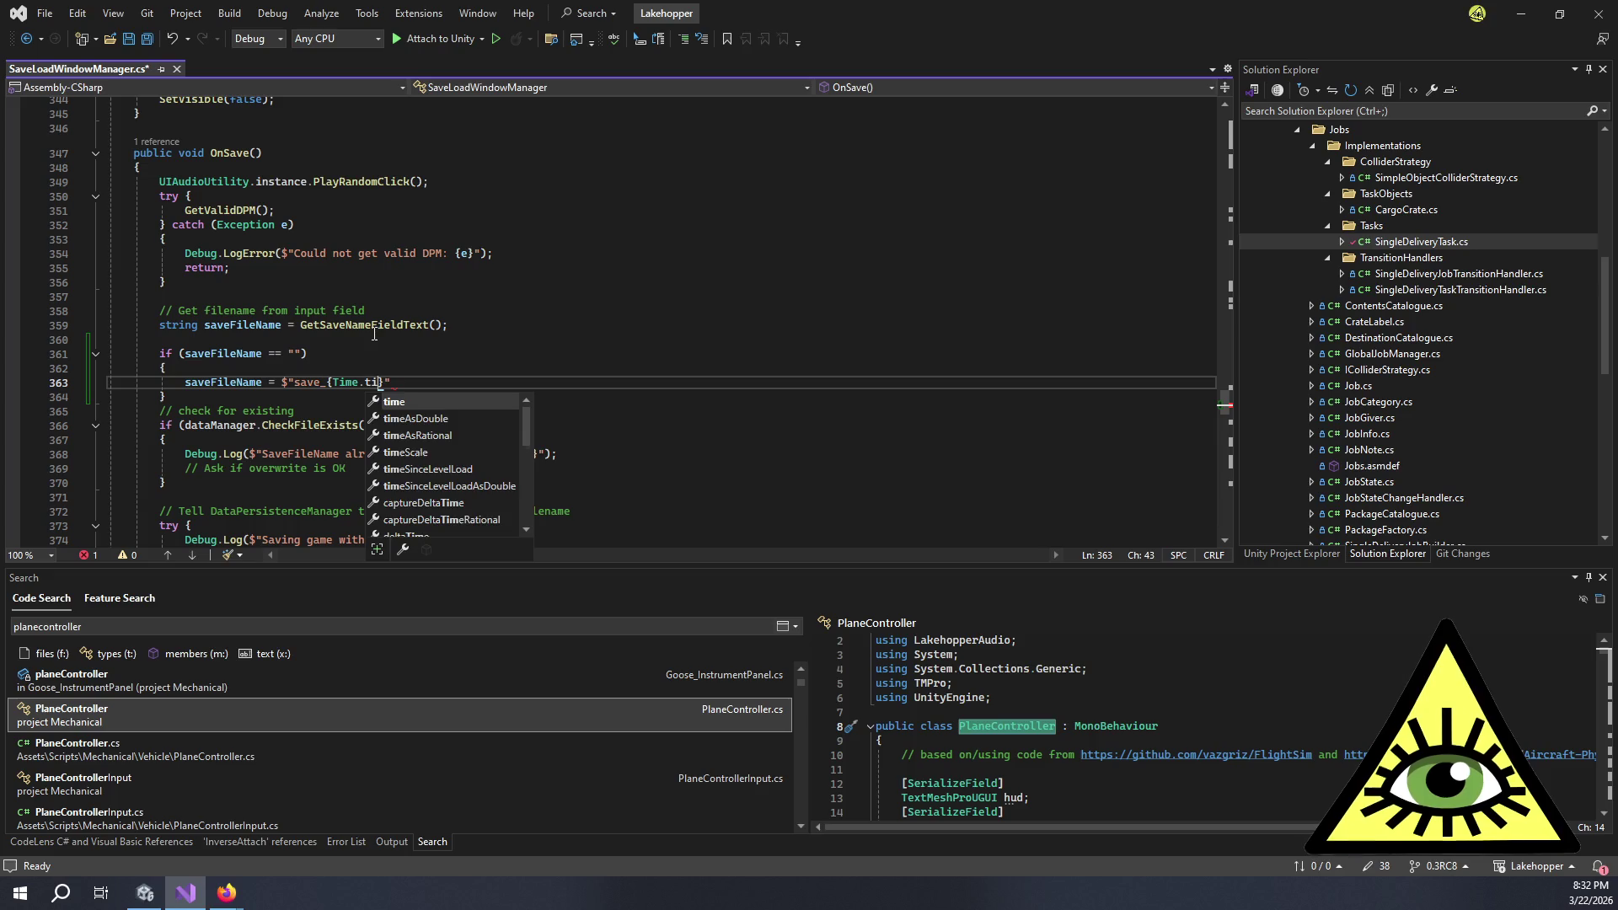
{"action": "key", "text": "BackSpace"}
{"action": "key", "text": "BackSpace"}
{"action": "key", "text": "BackSpace"}
{"action": "key", "text": "BackSpace"}
{"action": "key", "text": "BackSpace"}
{"action": "key", "text": "BackSpace"}
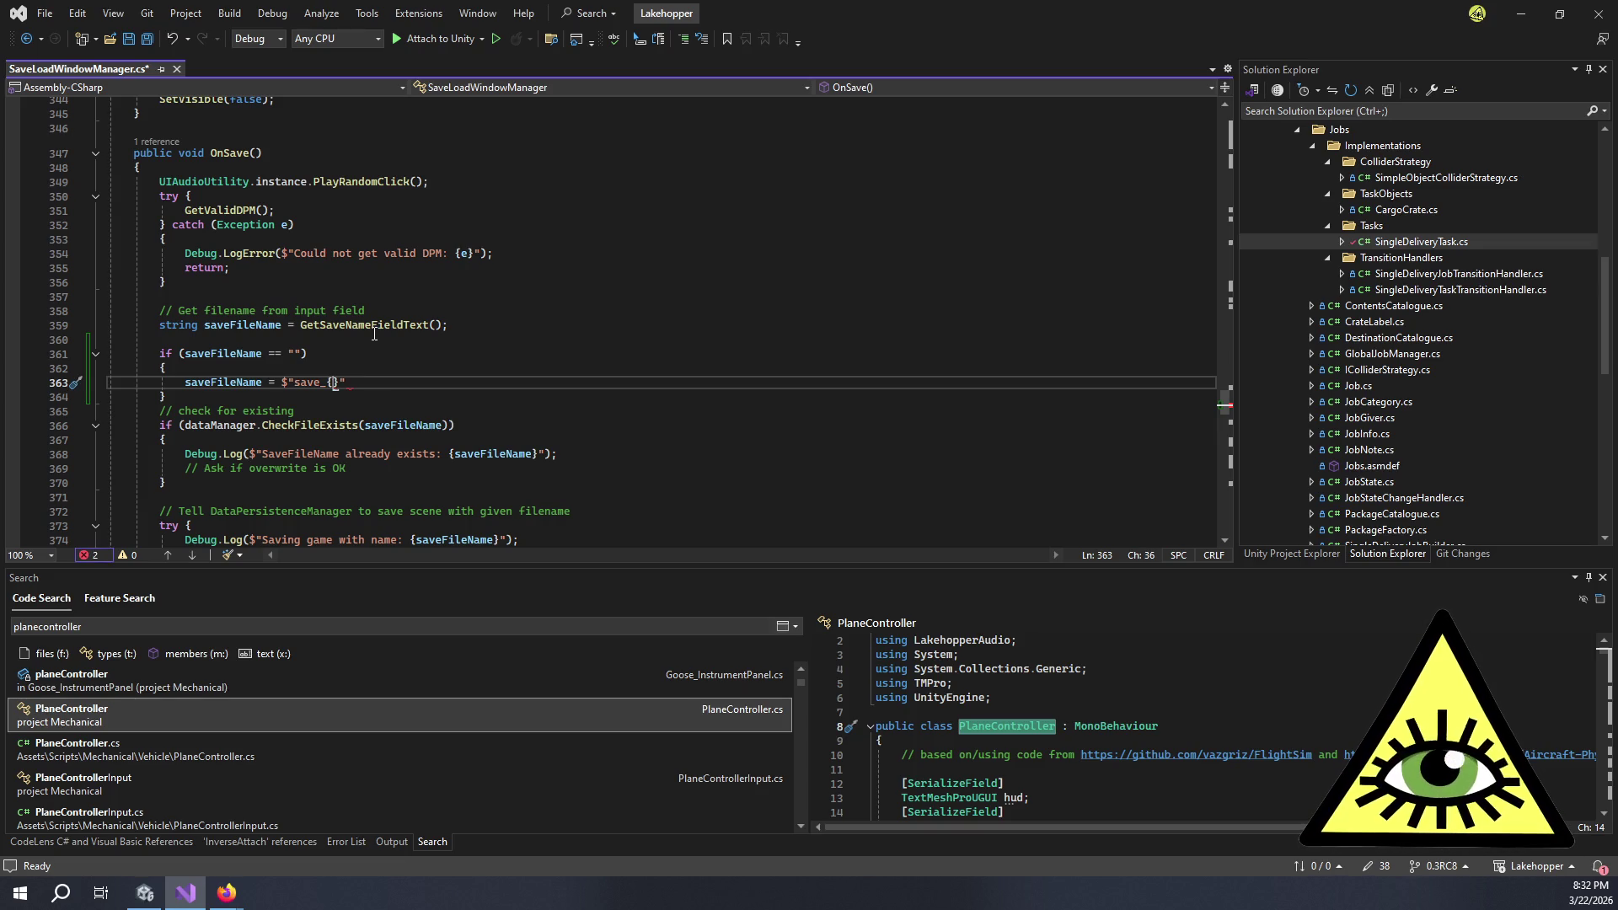
{"action": "key", "text": "ctrl+space"}
{"action": "key", "text": "Escape"}
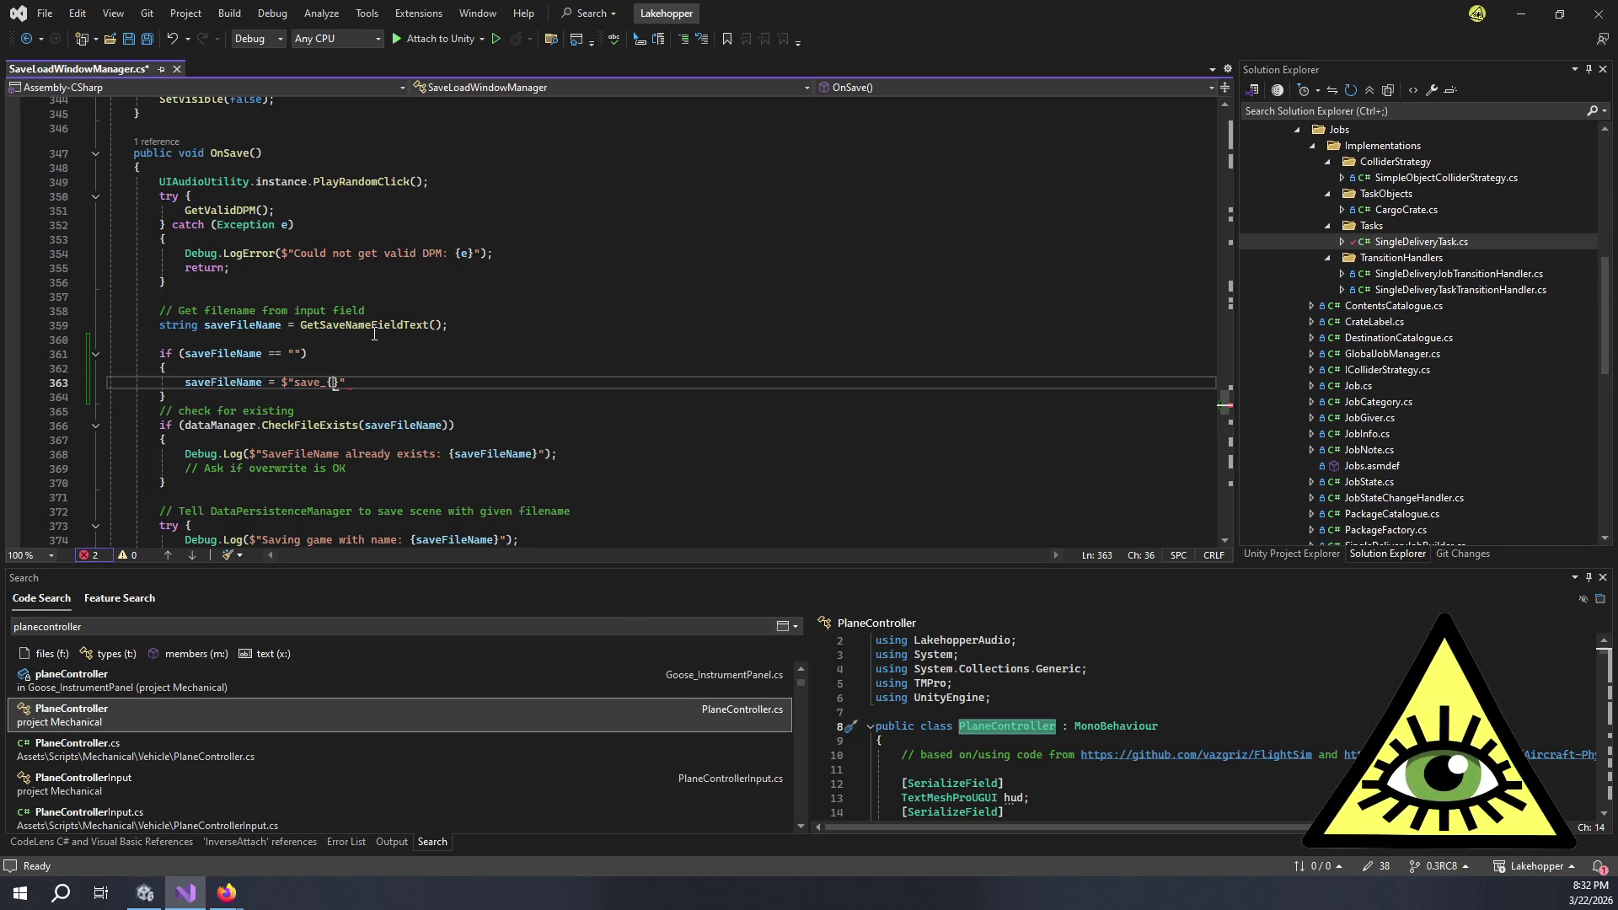
{"action": "type", "text": "DateTime.unix"}
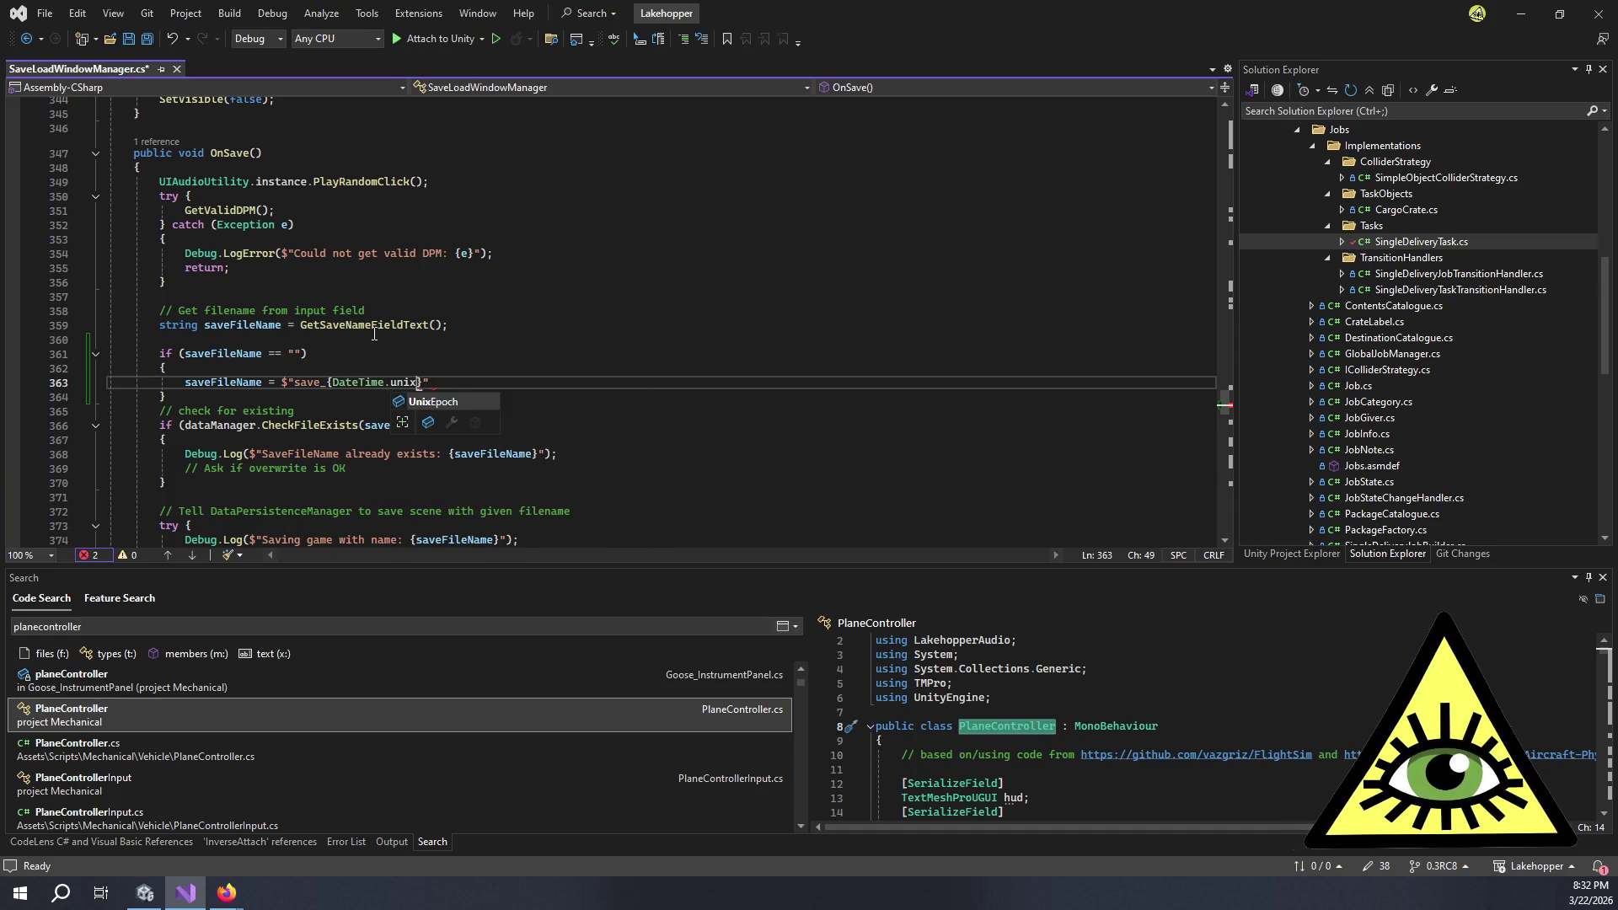
{"action": "key", "text": "Tab"}
{"action": "key", "text": "End"}
{"action": "type", "text": ";"}
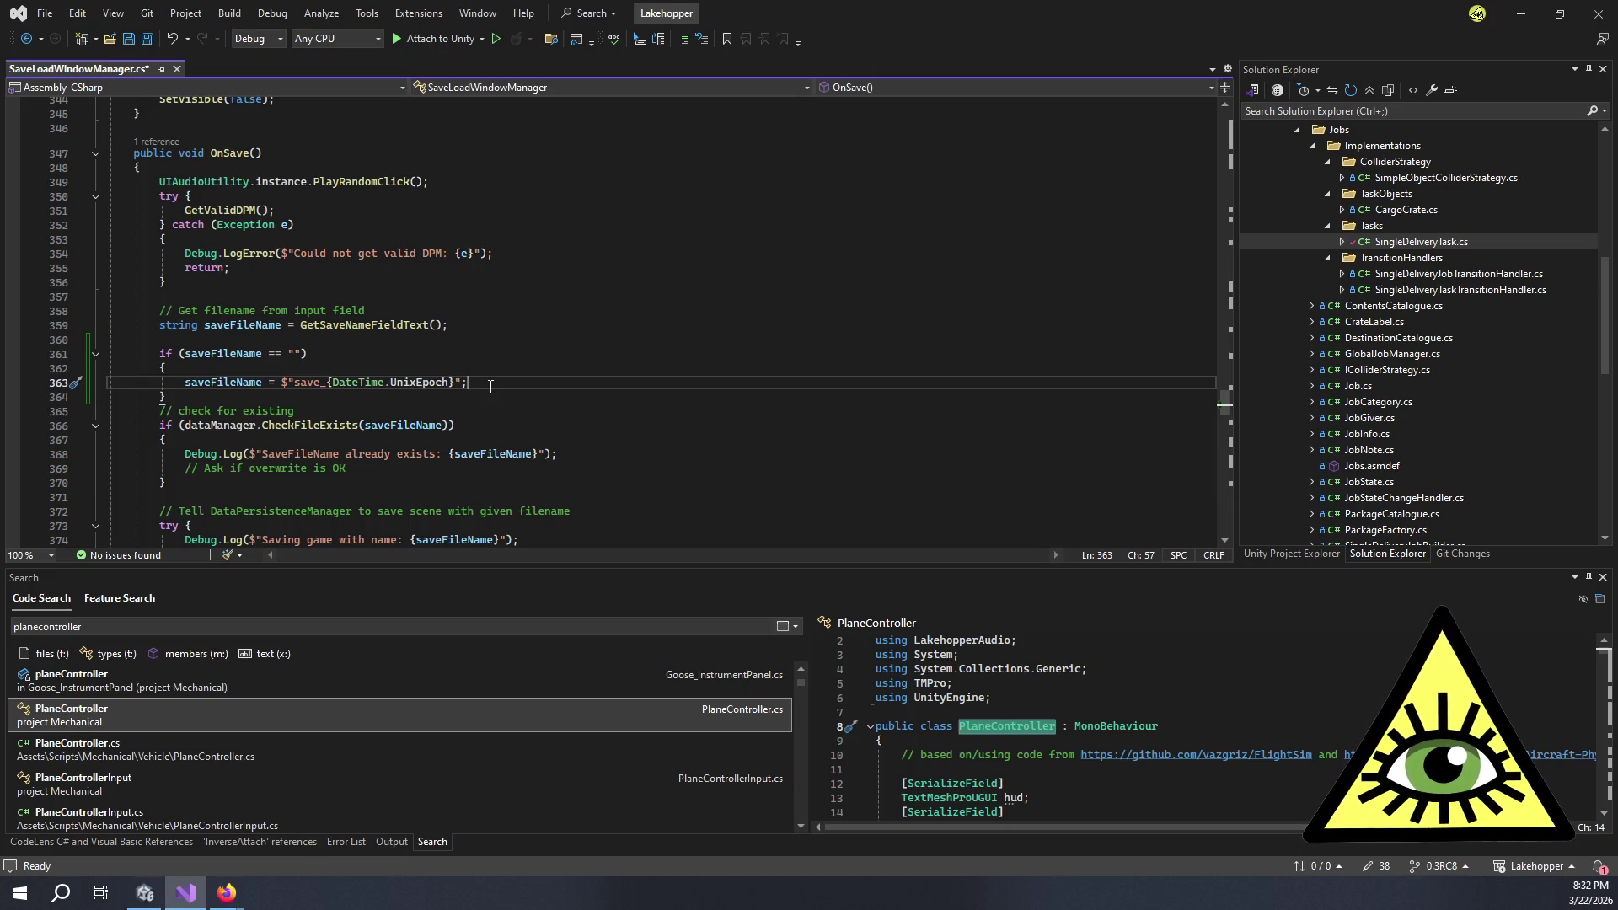
{"action": "left_click", "coordinate": [222, 393]}
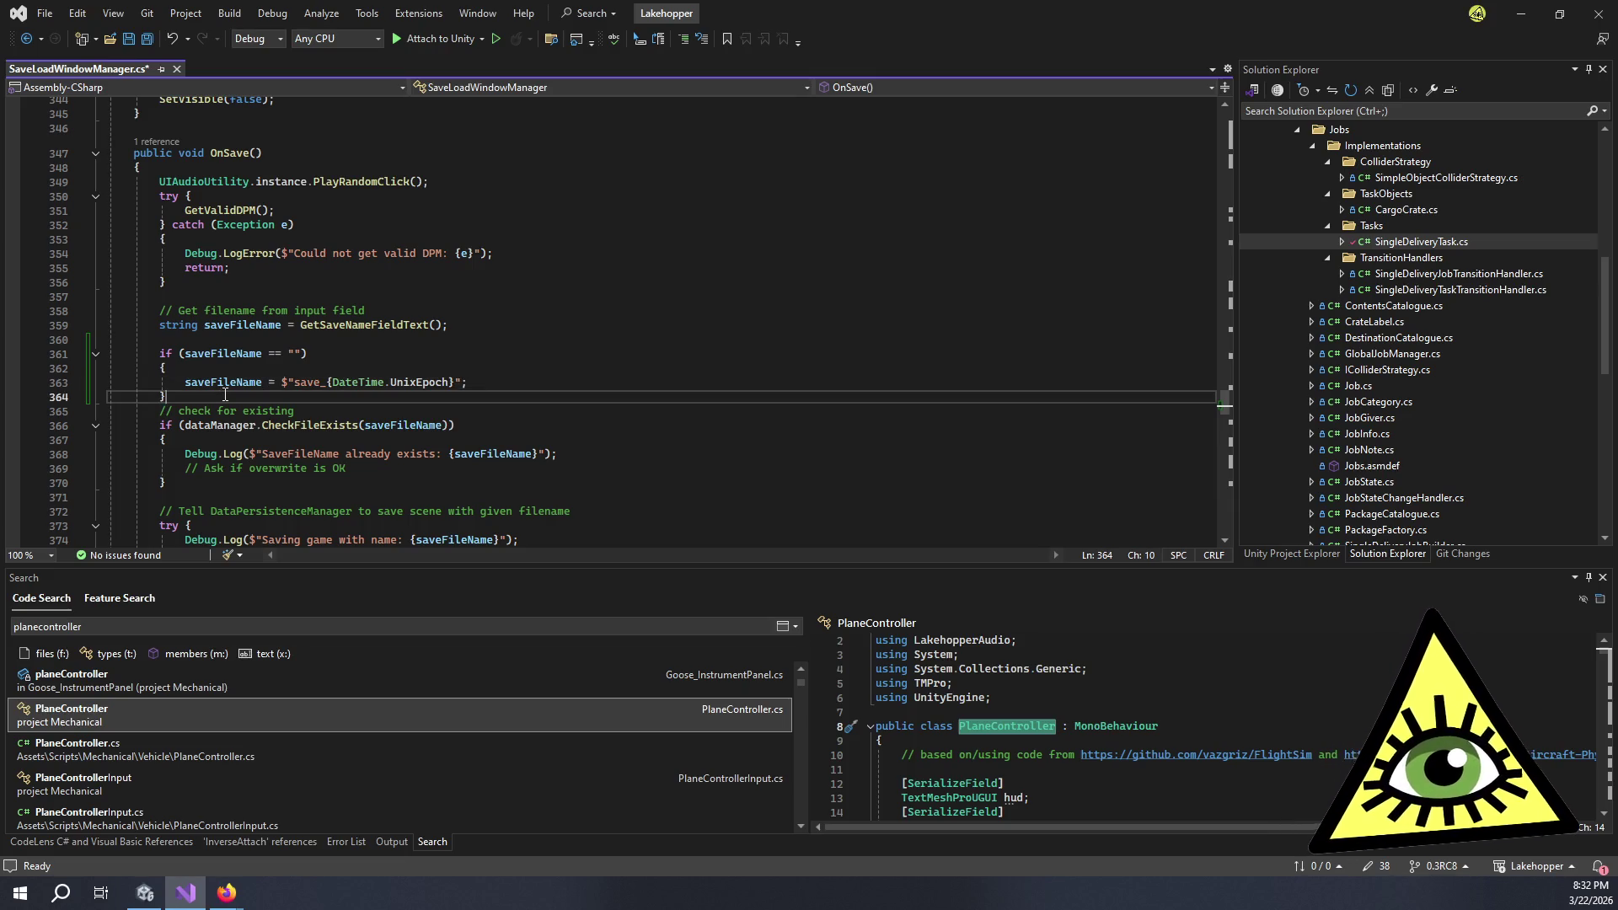
- Add a blank line after the if block, save SaveLoadWindowManager, and switch to Unity
{"action": "key", "text": "Return"}
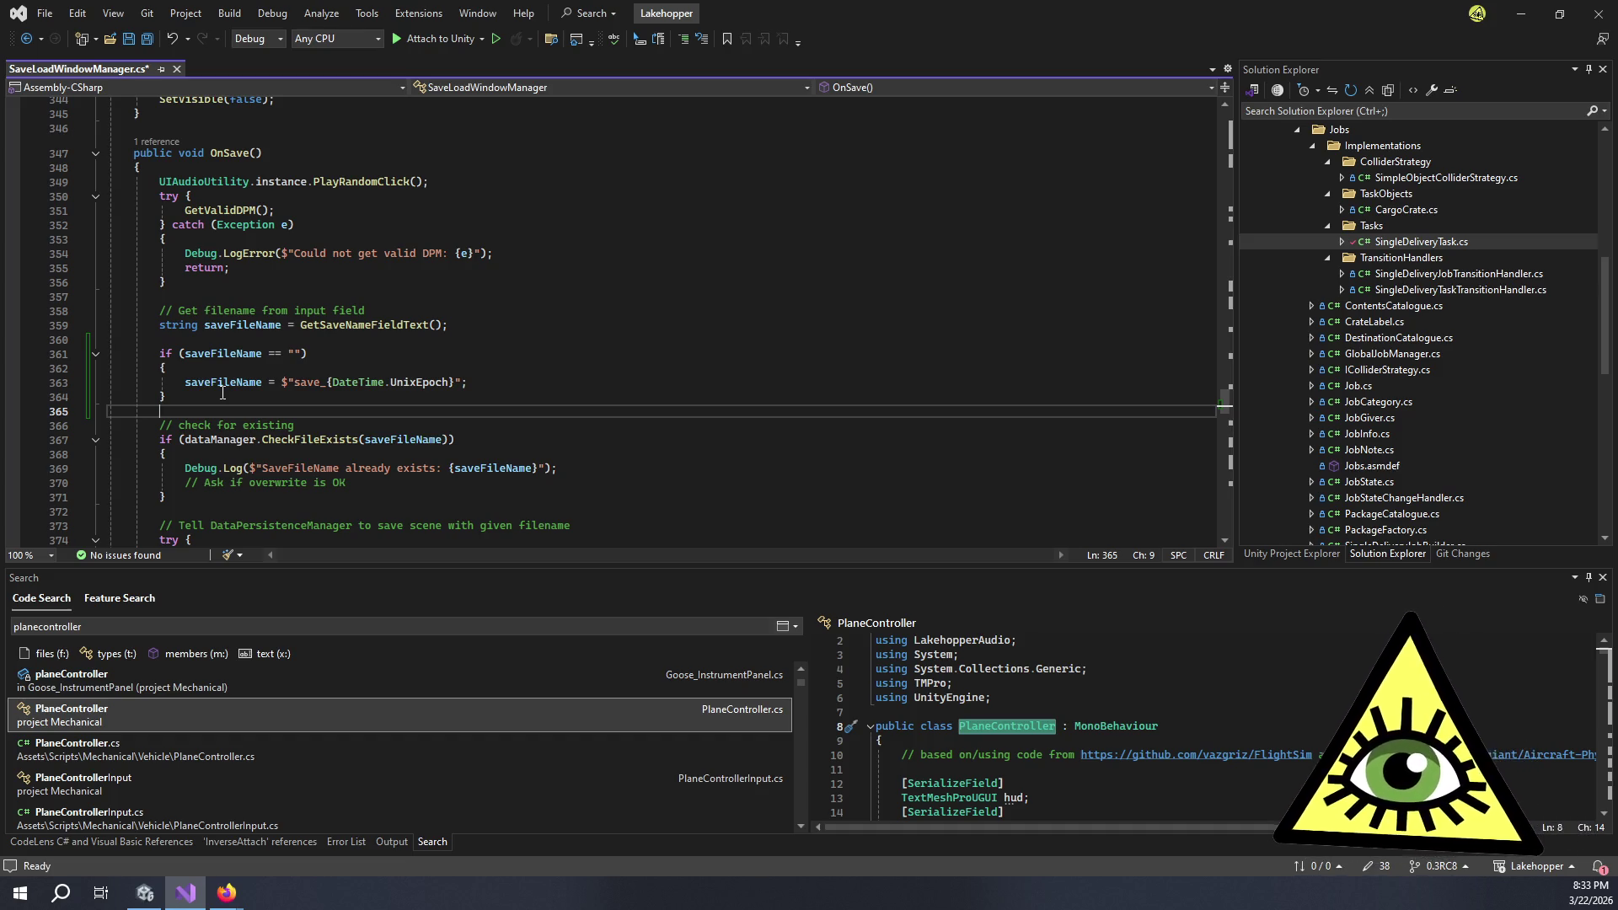
{"action": "left_click", "coordinate": [482, 382]}
{"action": "key", "text": "ctrl+s"}
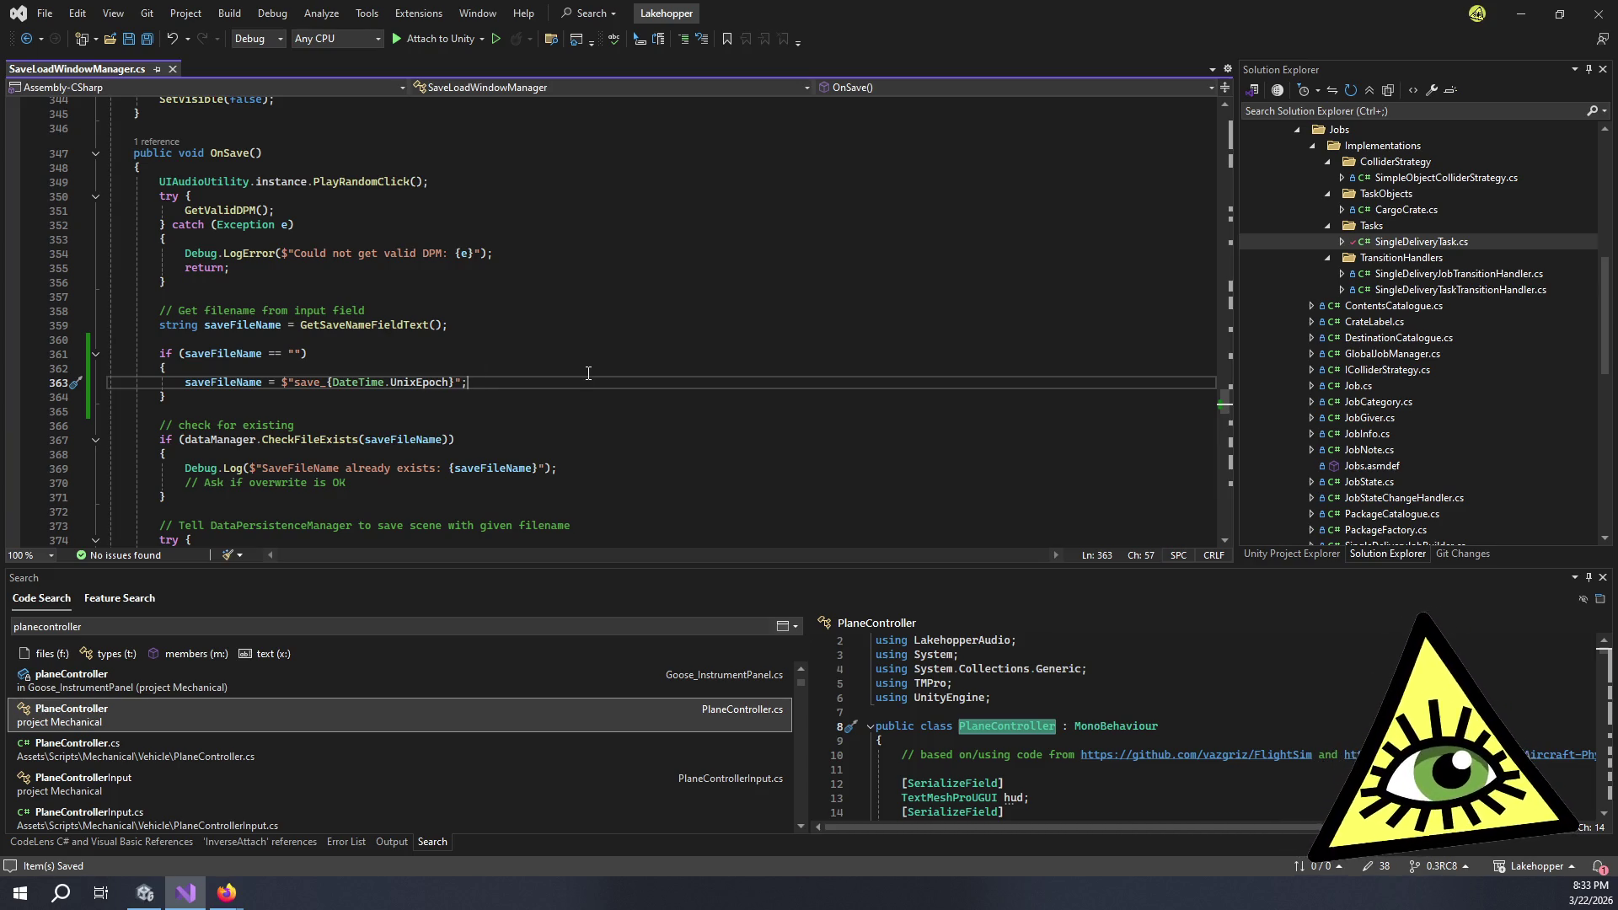
{"action": "left_click", "coordinate": [145, 892]}
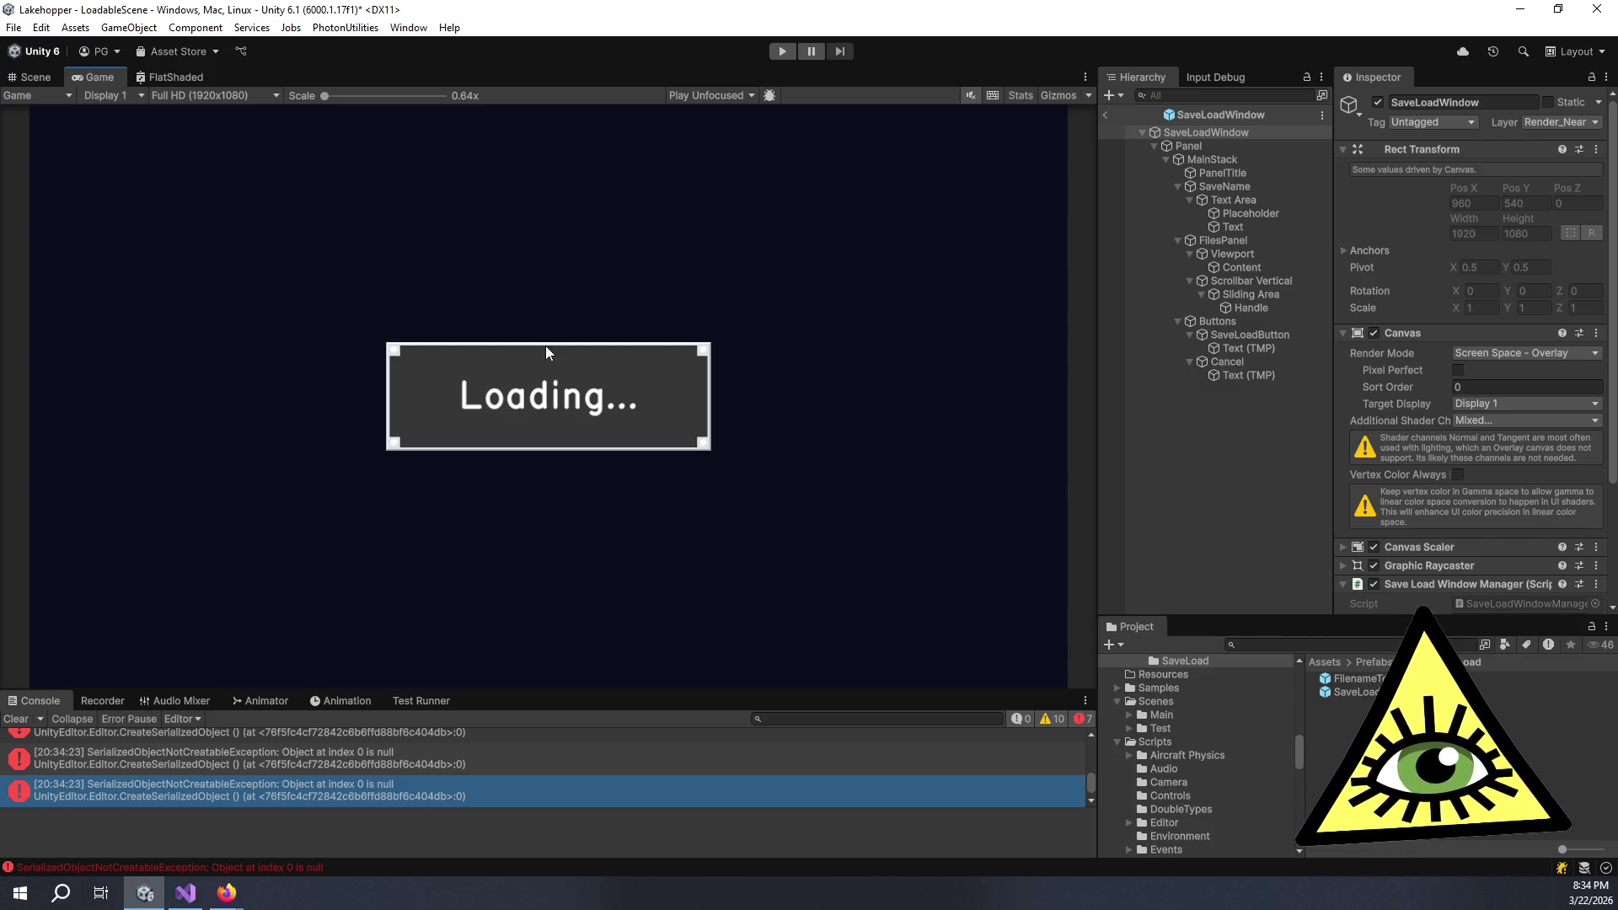
- Clear the console errors, exit the SaveLoadWindow prefab back to LoadableScene, and enter Play mode
{"action": "left_click", "coordinate": [16, 718]}
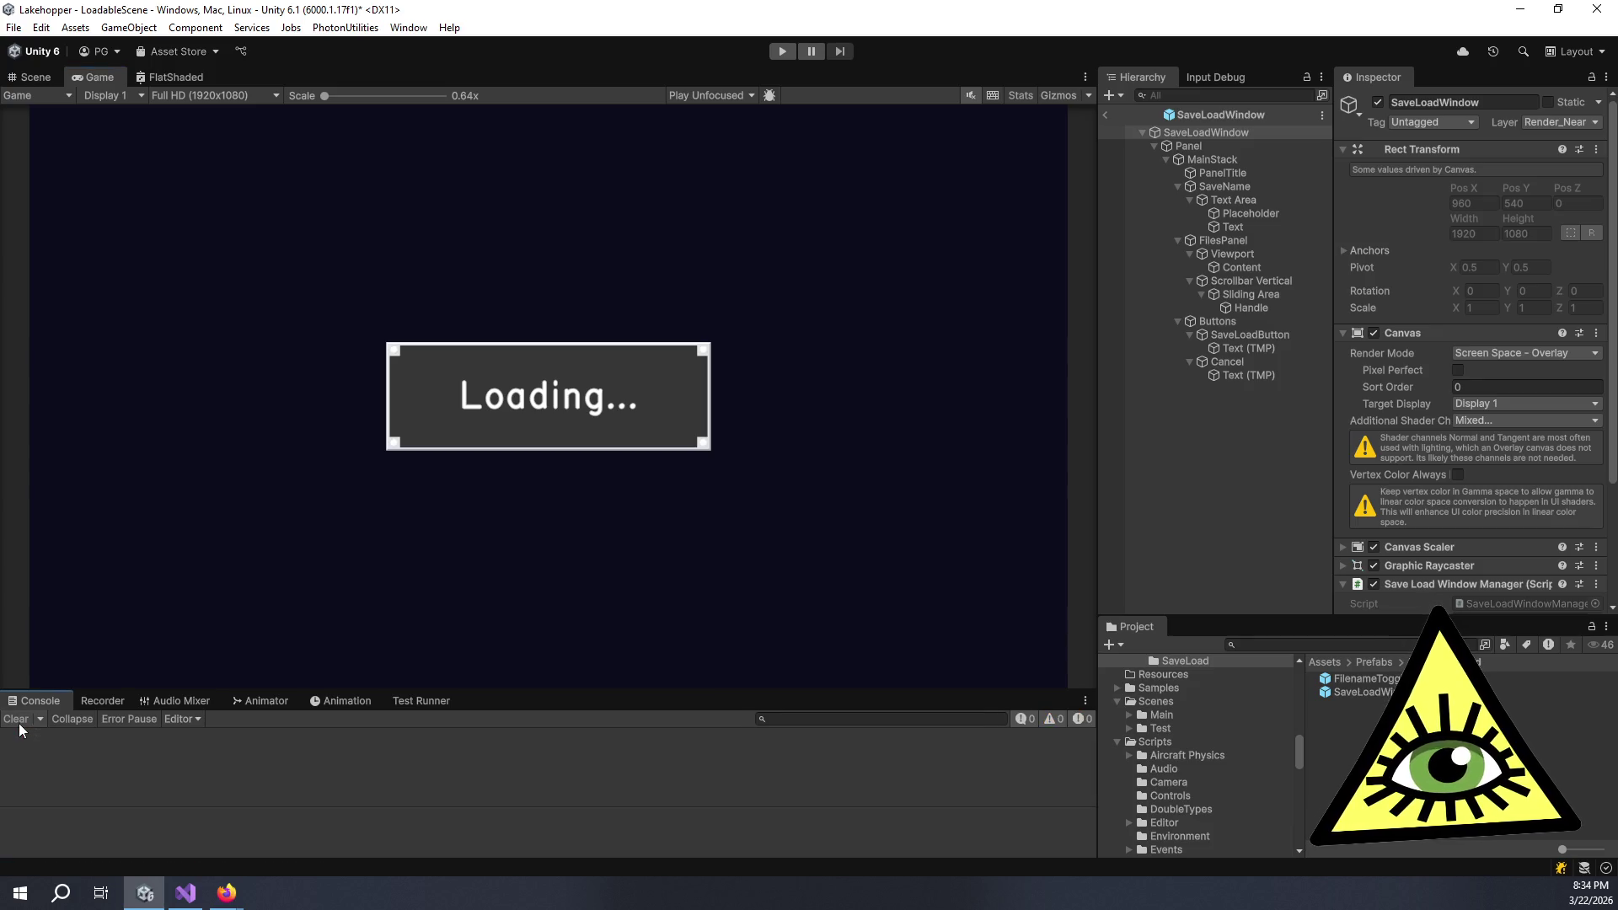
{"action": "left_click", "coordinate": [1235, 483]}
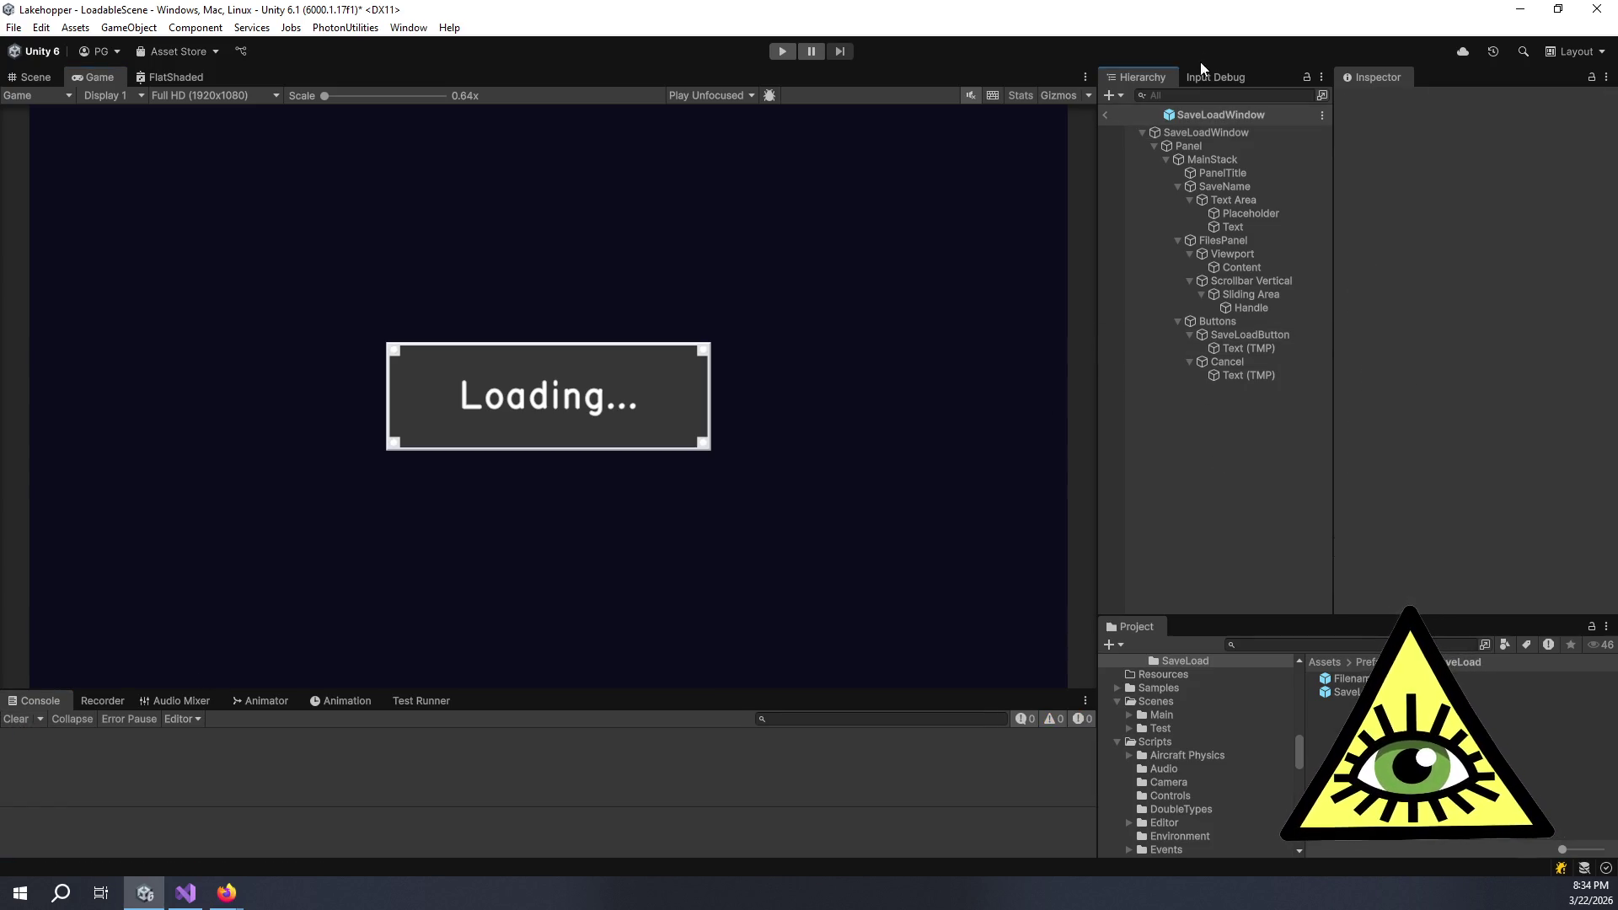
{"action": "left_click", "coordinate": [1104, 115]}
{"action": "left_click", "coordinate": [1180, 362]}
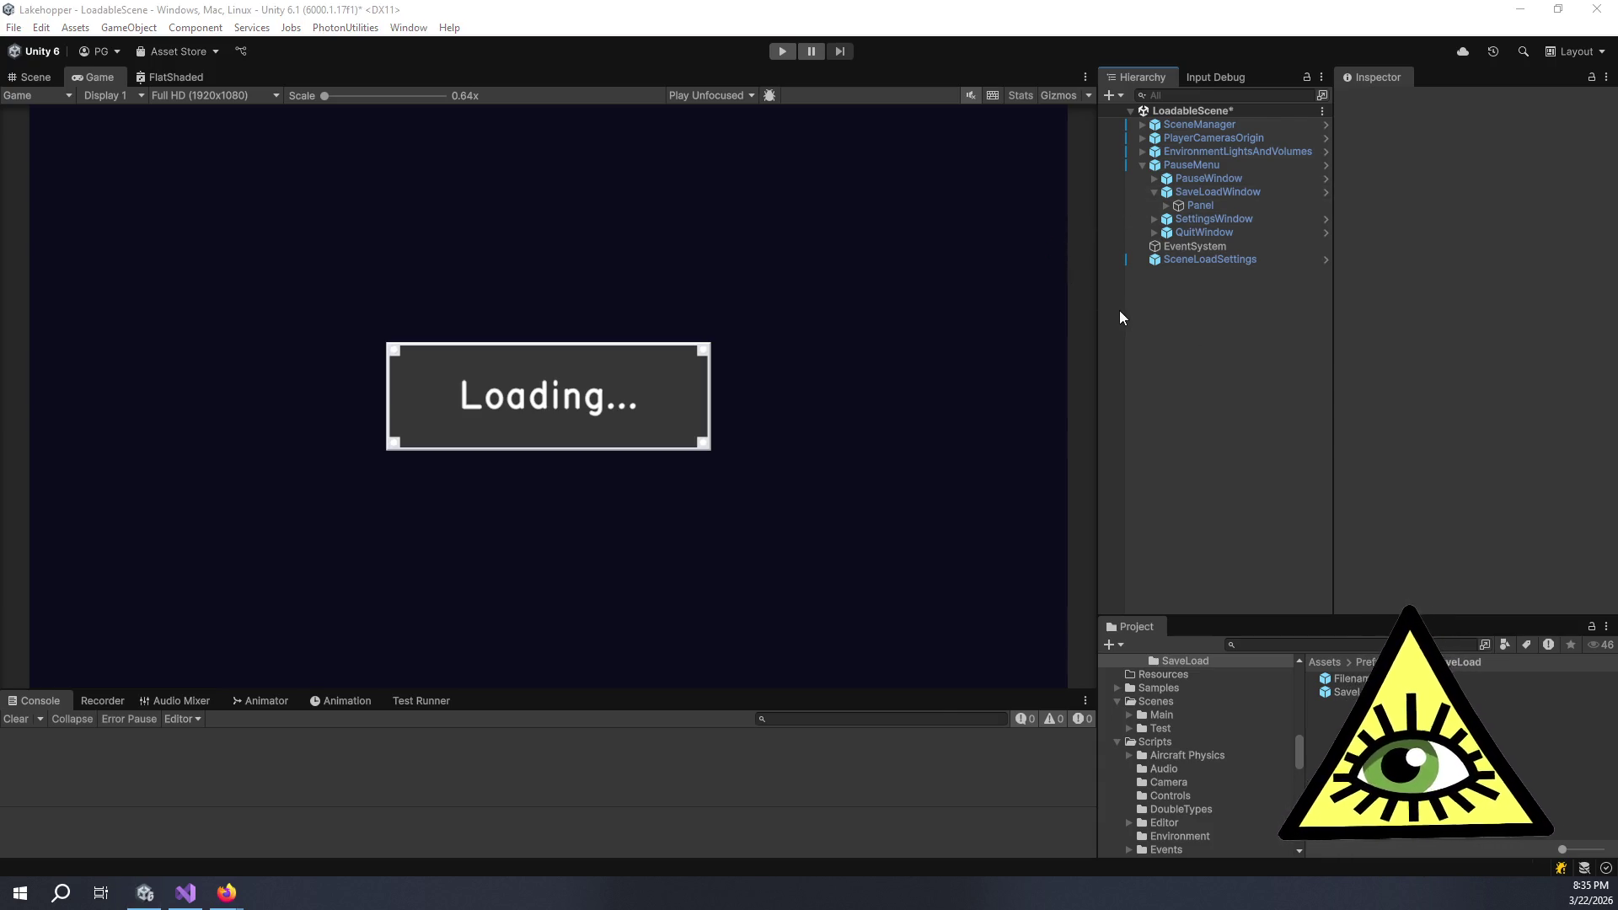
{"action": "key", "text": "alt+Tab"}
{"action": "key", "text": "alt+Tab"}
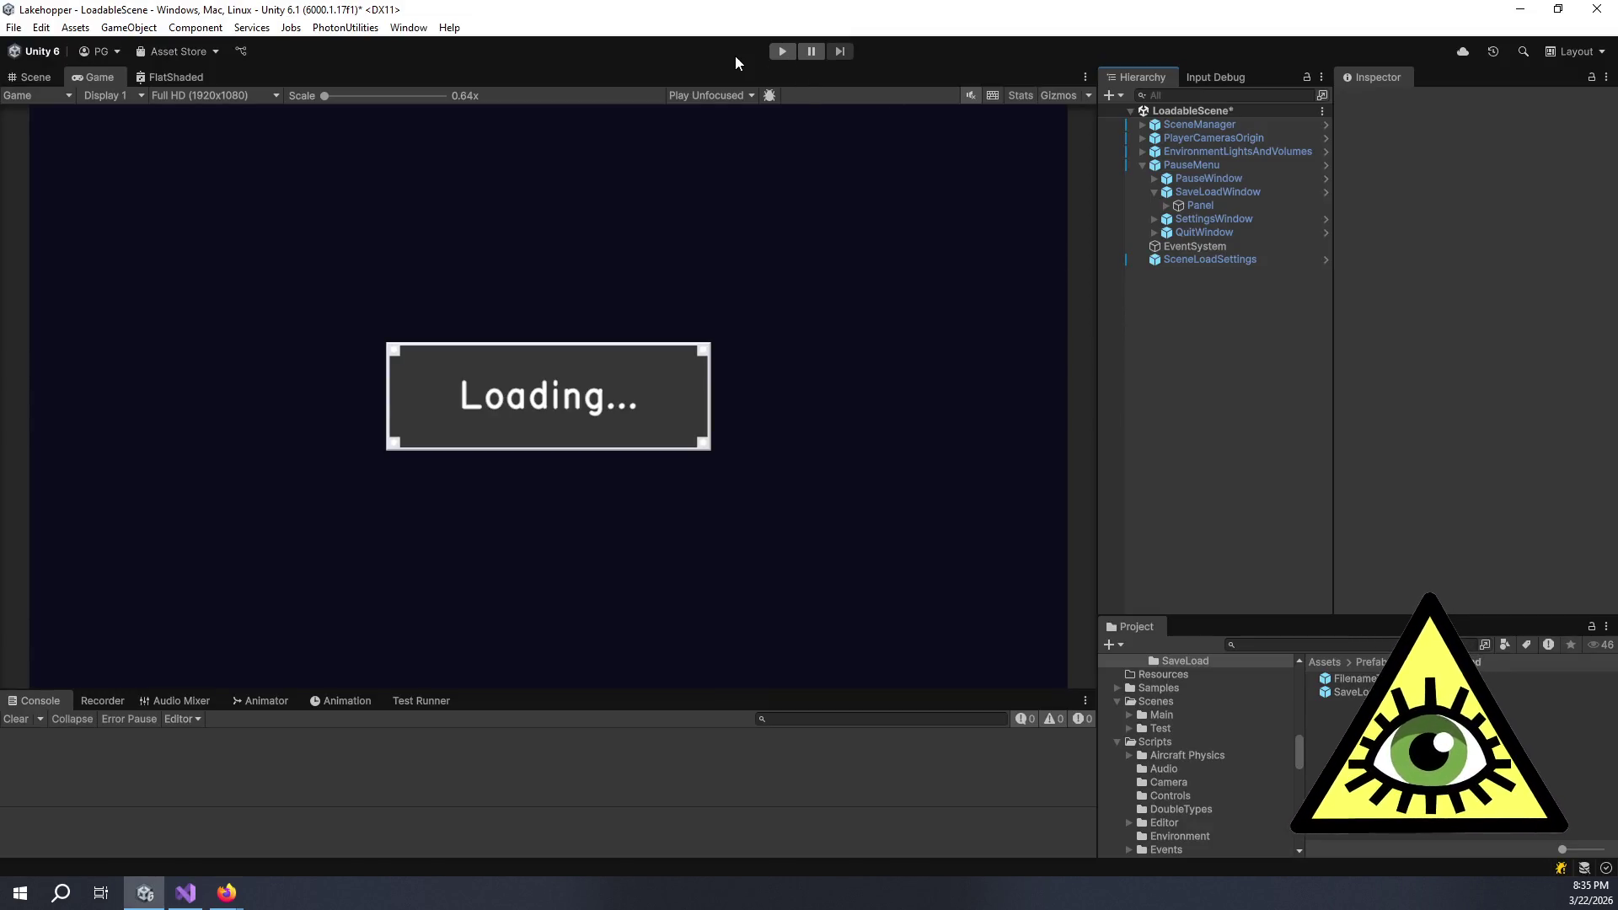
{"action": "left_click", "coordinate": [782, 51]}
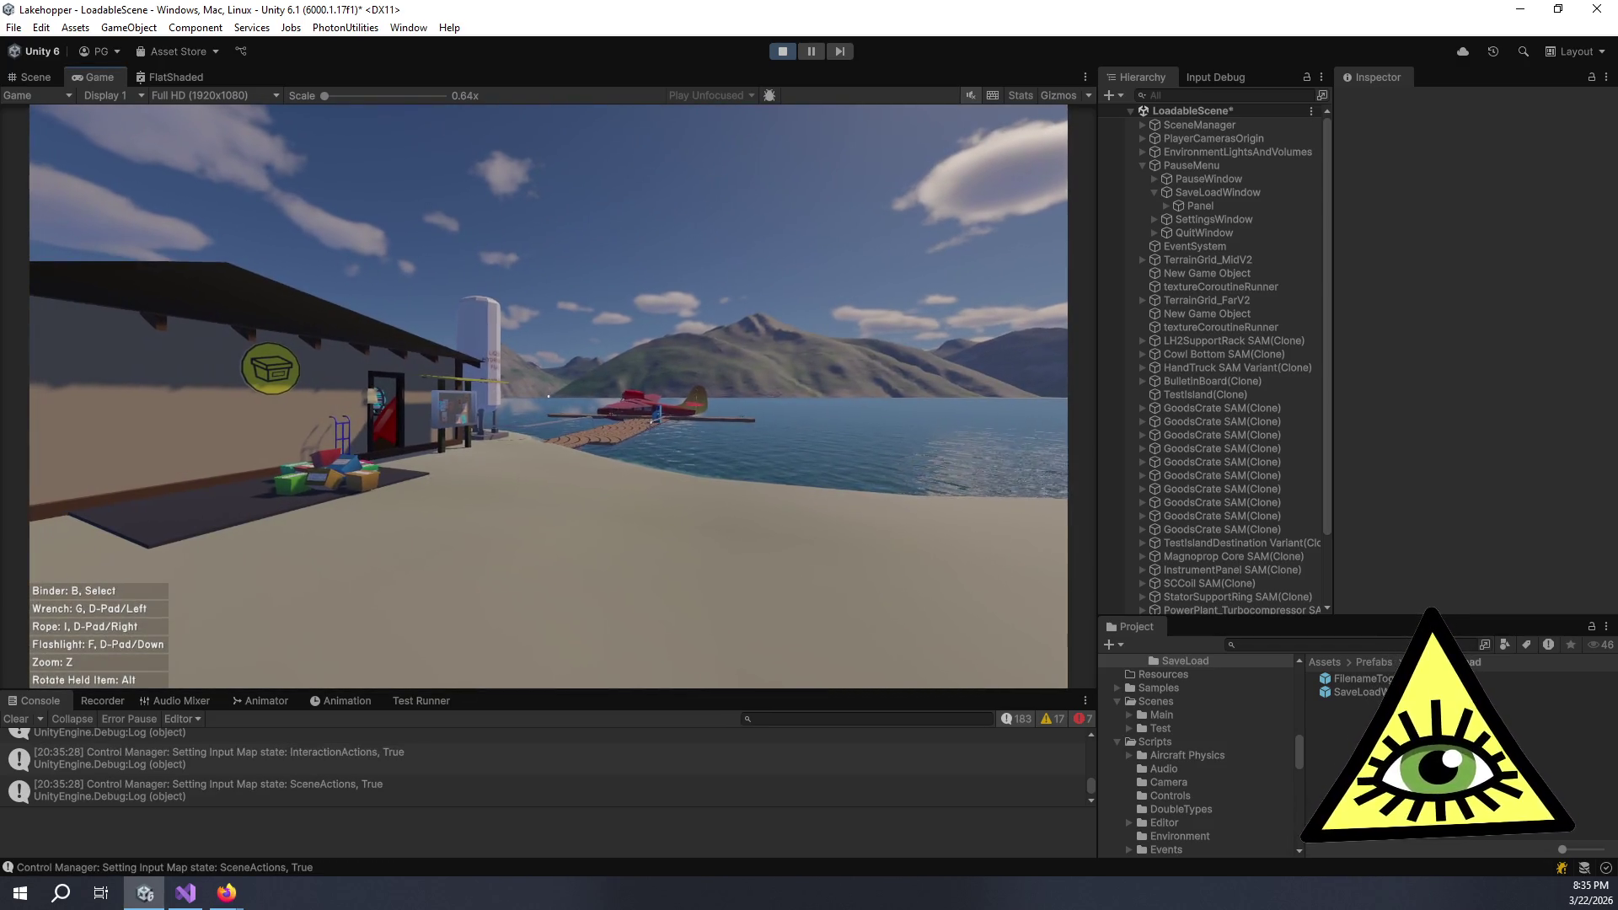
- From the pause menu, raise the game's field of view from 81 to 86 in Settings
{"action": "key", "text": "Escape"}
{"action": "left_click", "coordinate": [552, 455]}
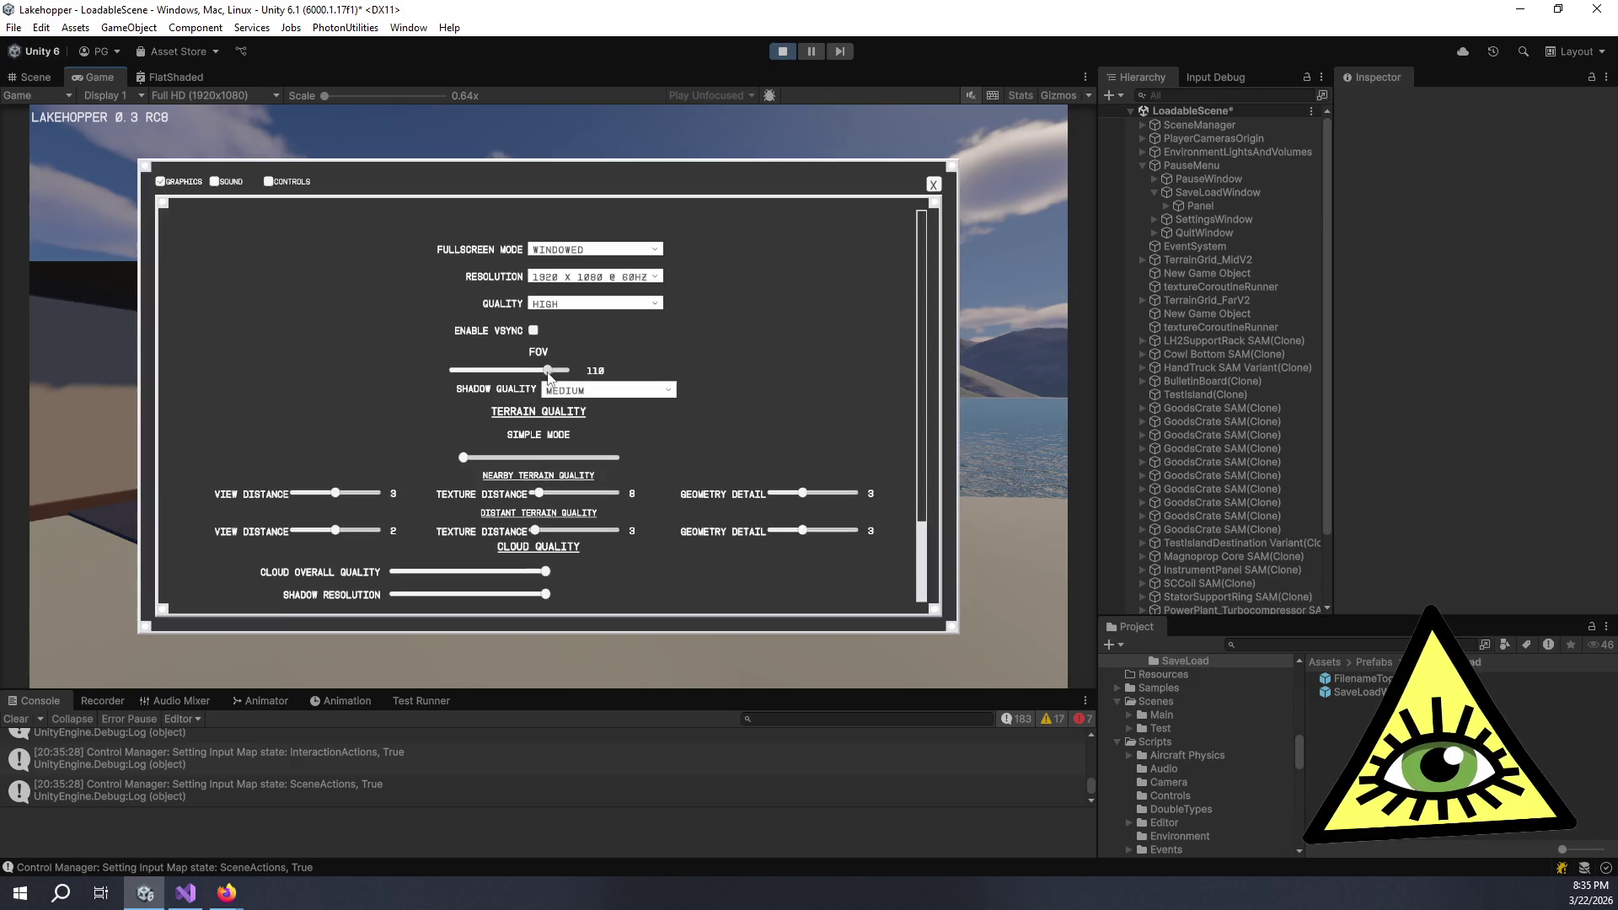
{"action": "left_click_drag", "start_coordinate": [505, 371], "coordinate": [509, 370]}
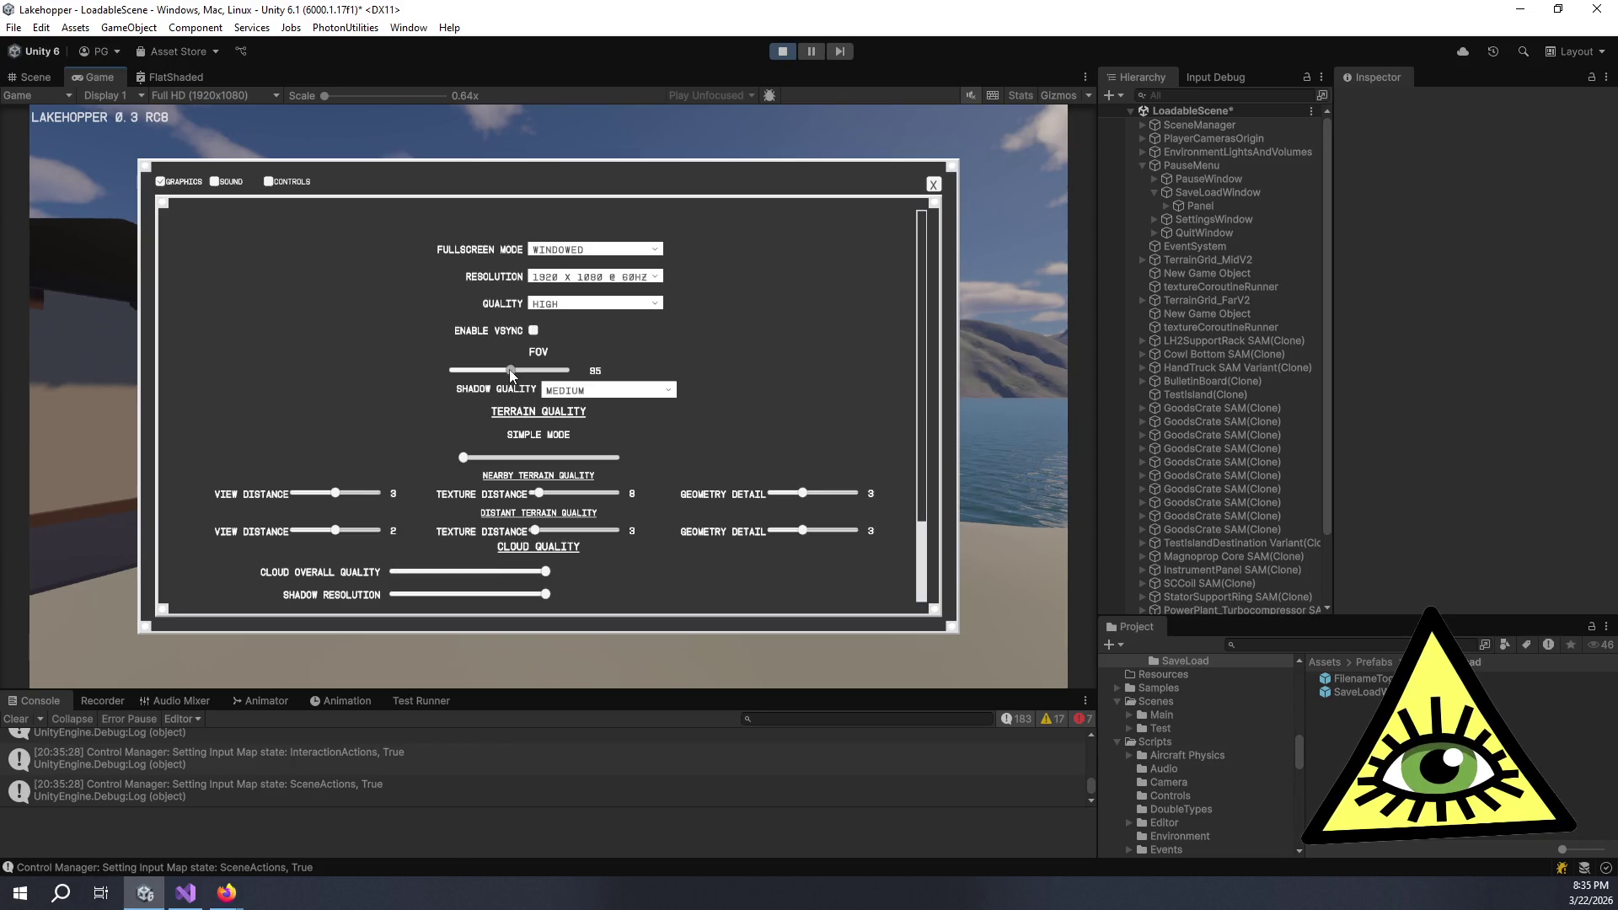
{"action": "left_click", "coordinate": [933, 188]}
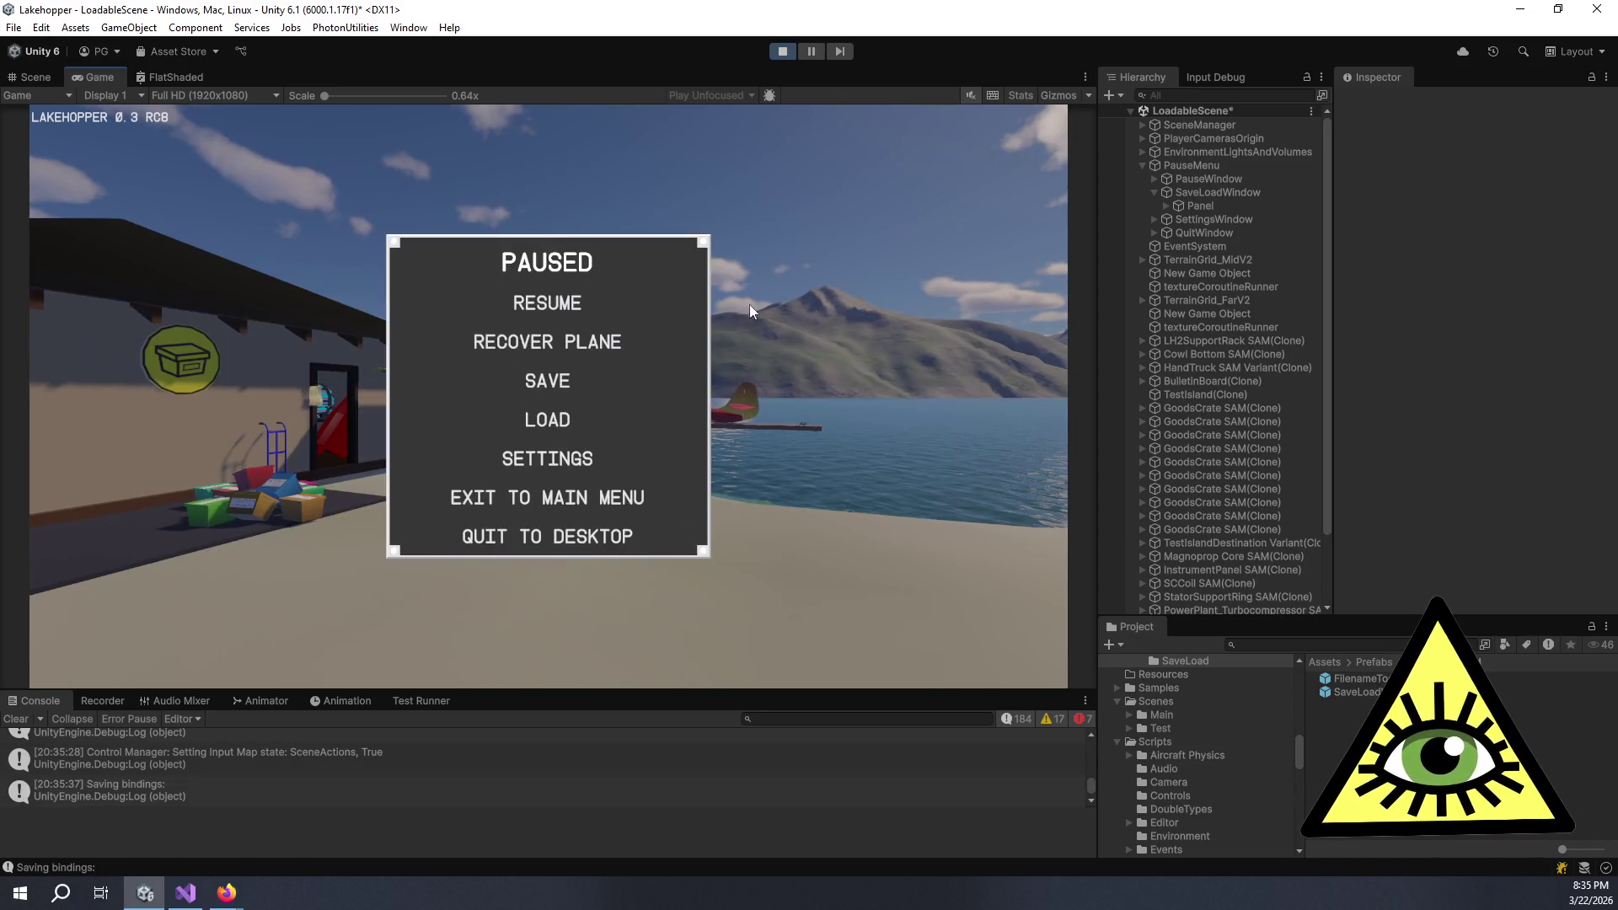
- Save the game with an empty save name, then return to Visual Studio
{"action": "left_click", "coordinate": [548, 382]}
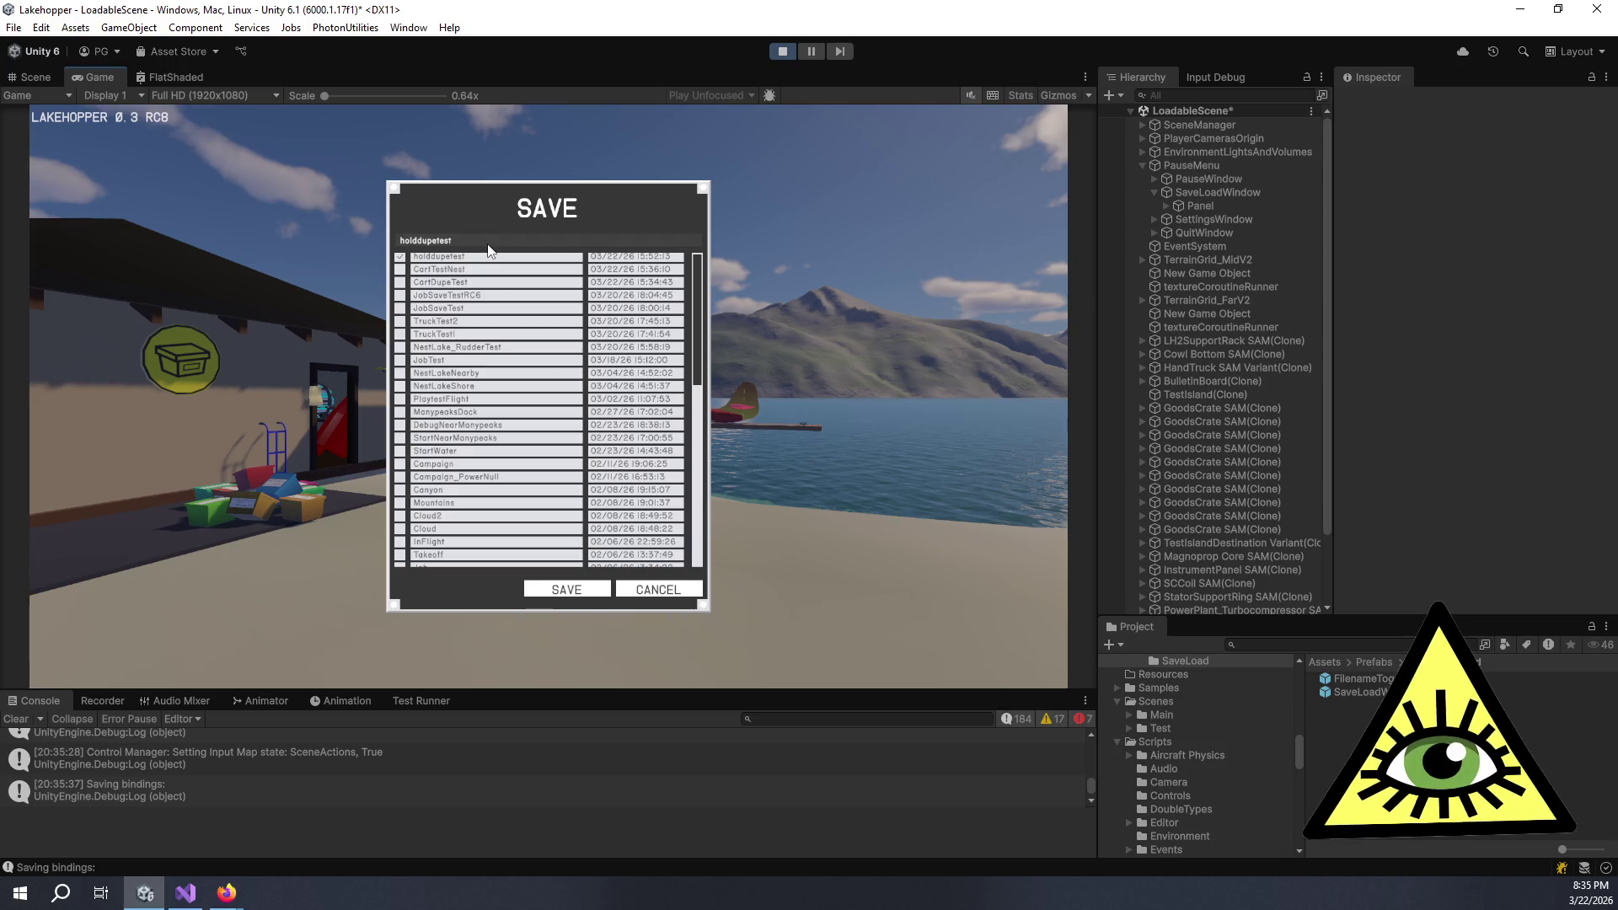
{"action": "key", "text": "BackSpace"}
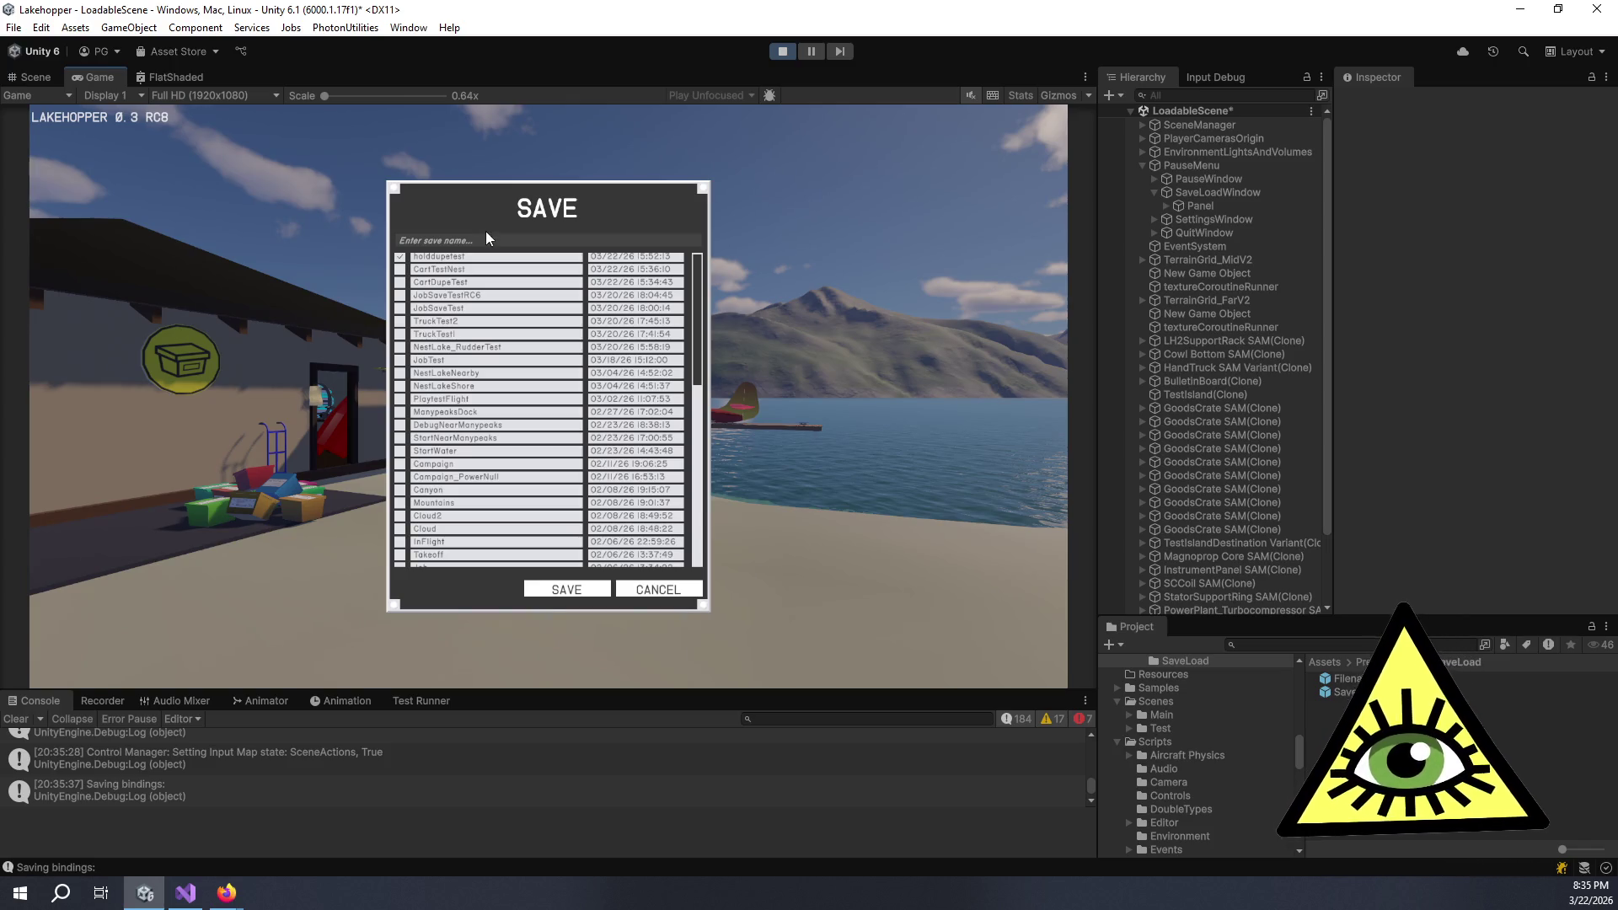
{"action": "left_click", "coordinate": [579, 593]}
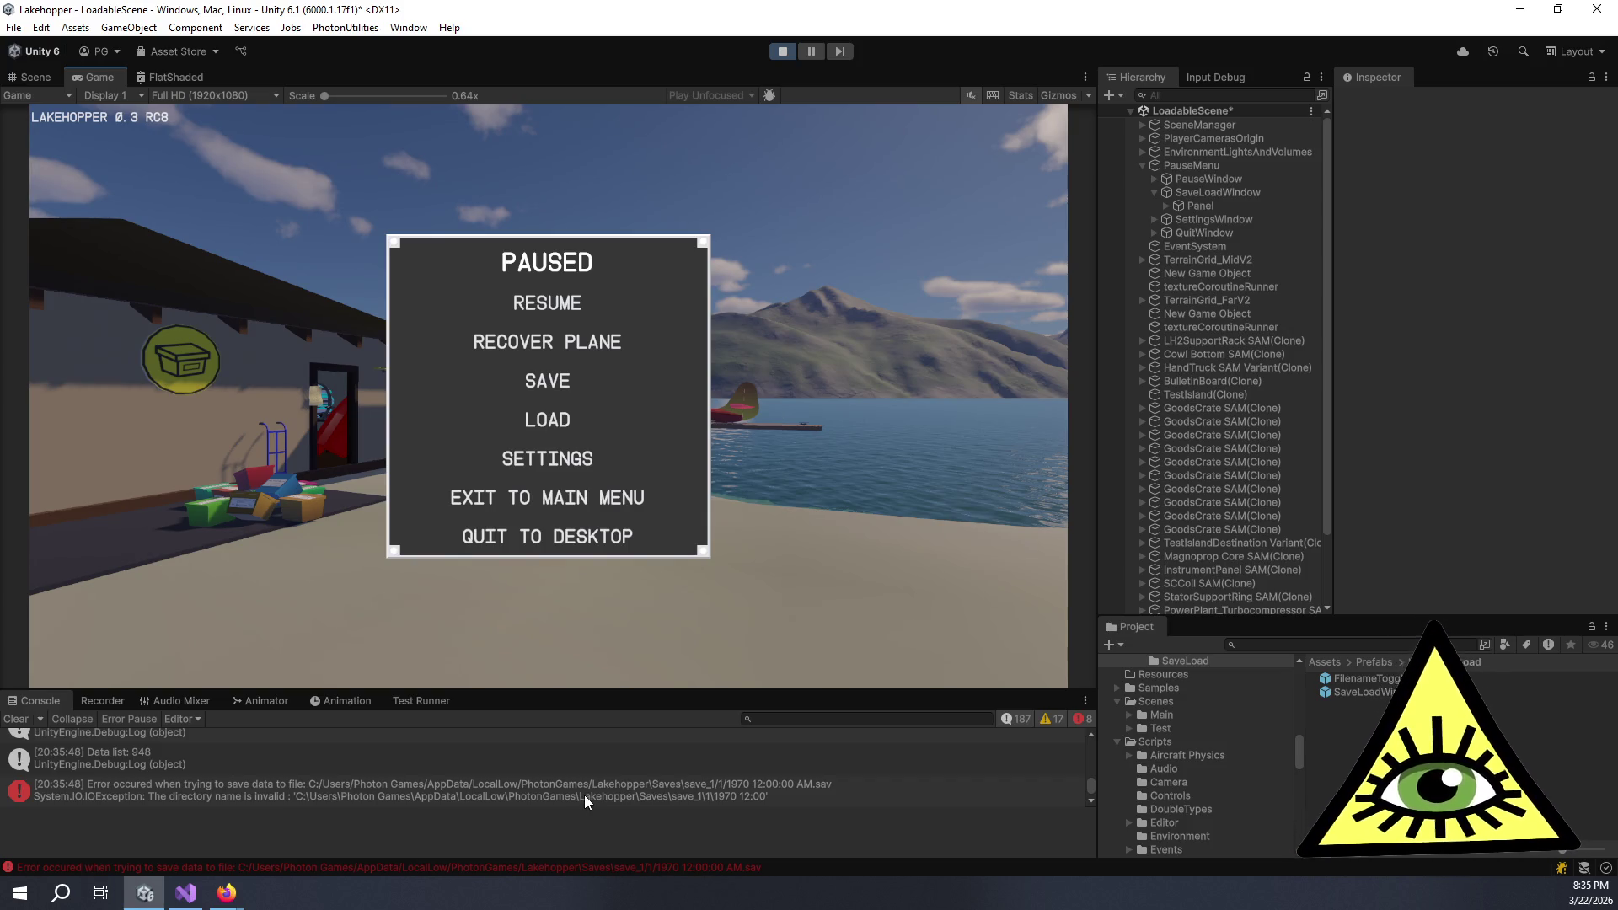
{"action": "key", "text": "alt+Tab"}
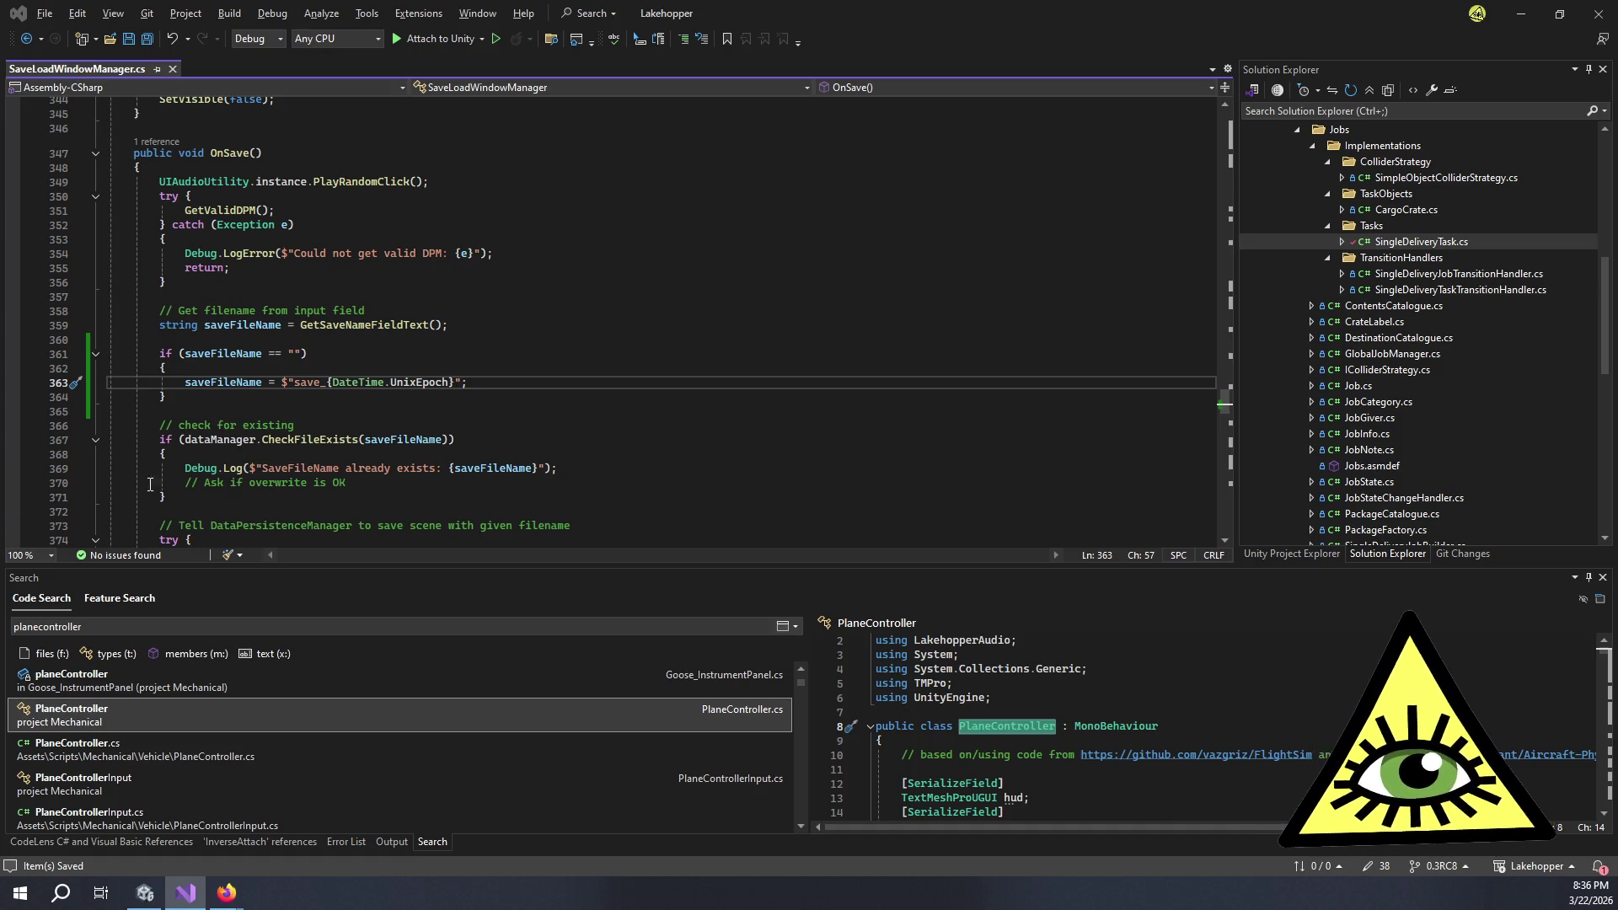
{"action": "double_click", "coordinate": [419, 382]}
{"action": "key", "text": "BackSpace"}
{"action": "key", "text": "BackSpace"}
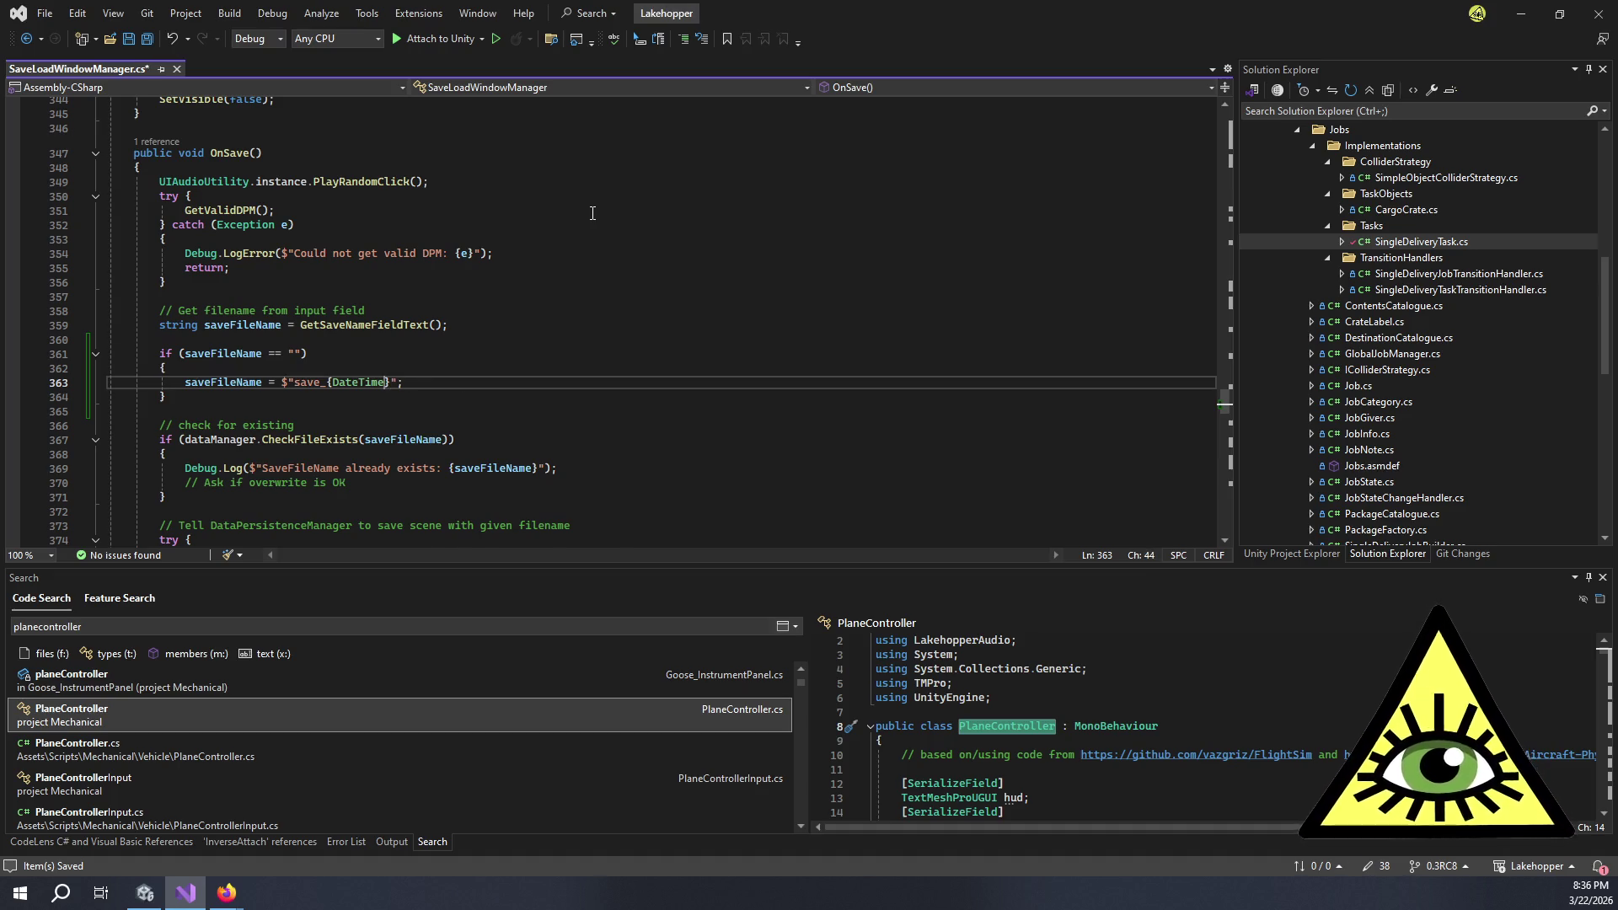
{"action": "type", "text": "Of"}
{"action": "key", "text": "Tab"}
{"action": "type", "text": ".ToUni"}
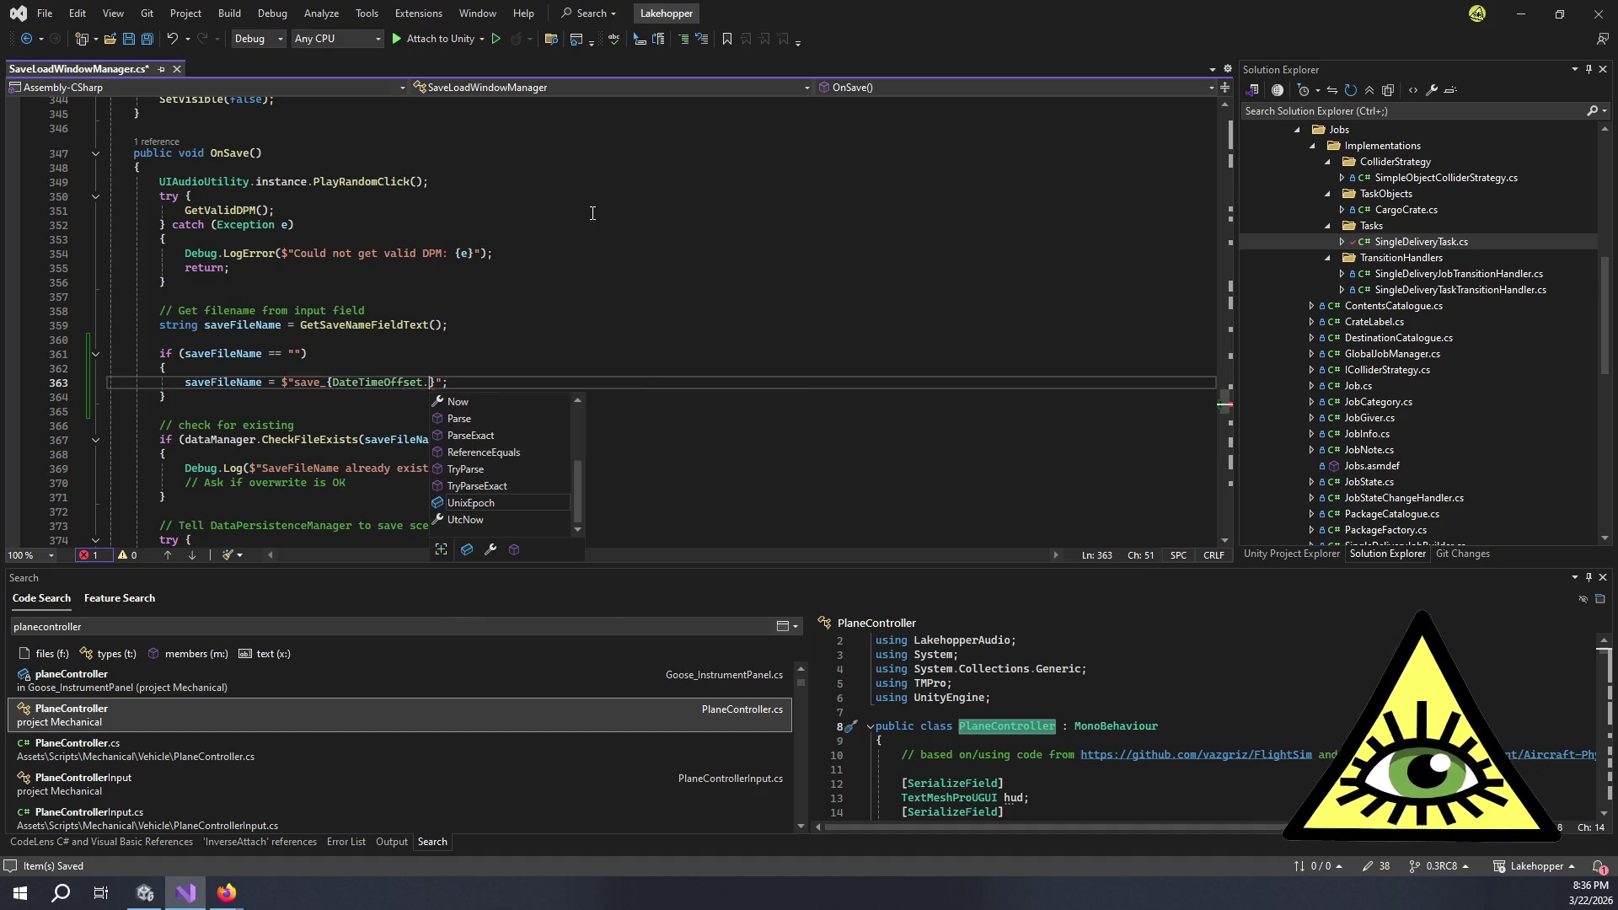
{"action": "type", "text": "x"}
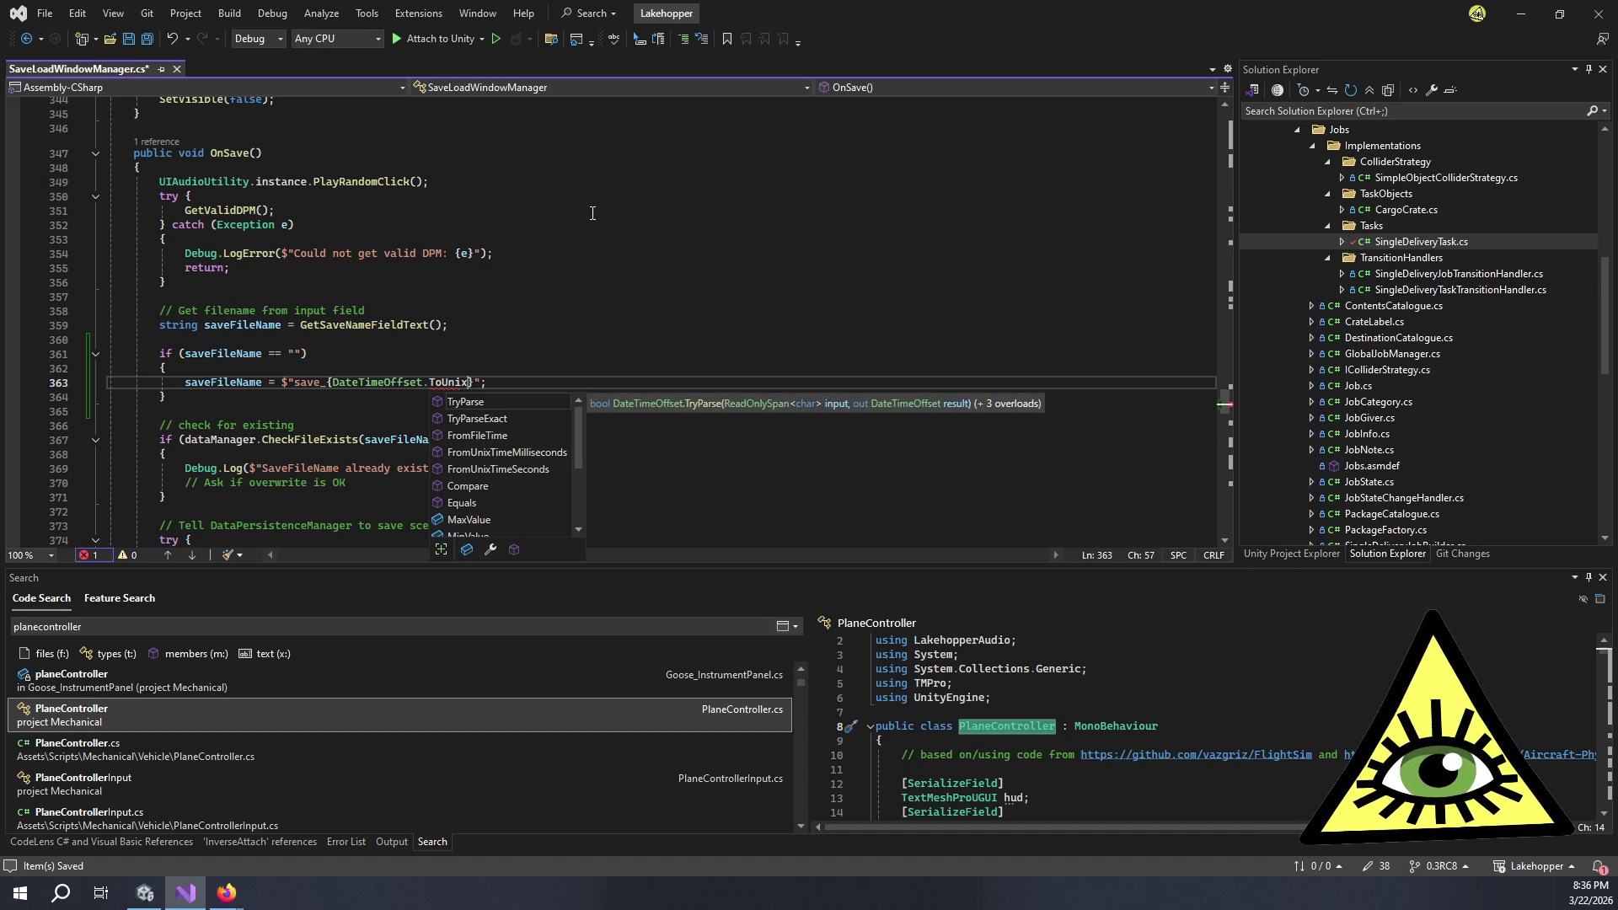
{"action": "key", "text": "BackSpace"}
{"action": "key", "text": "BackSpace"}
{"action": "key", "text": "BackSpace"}
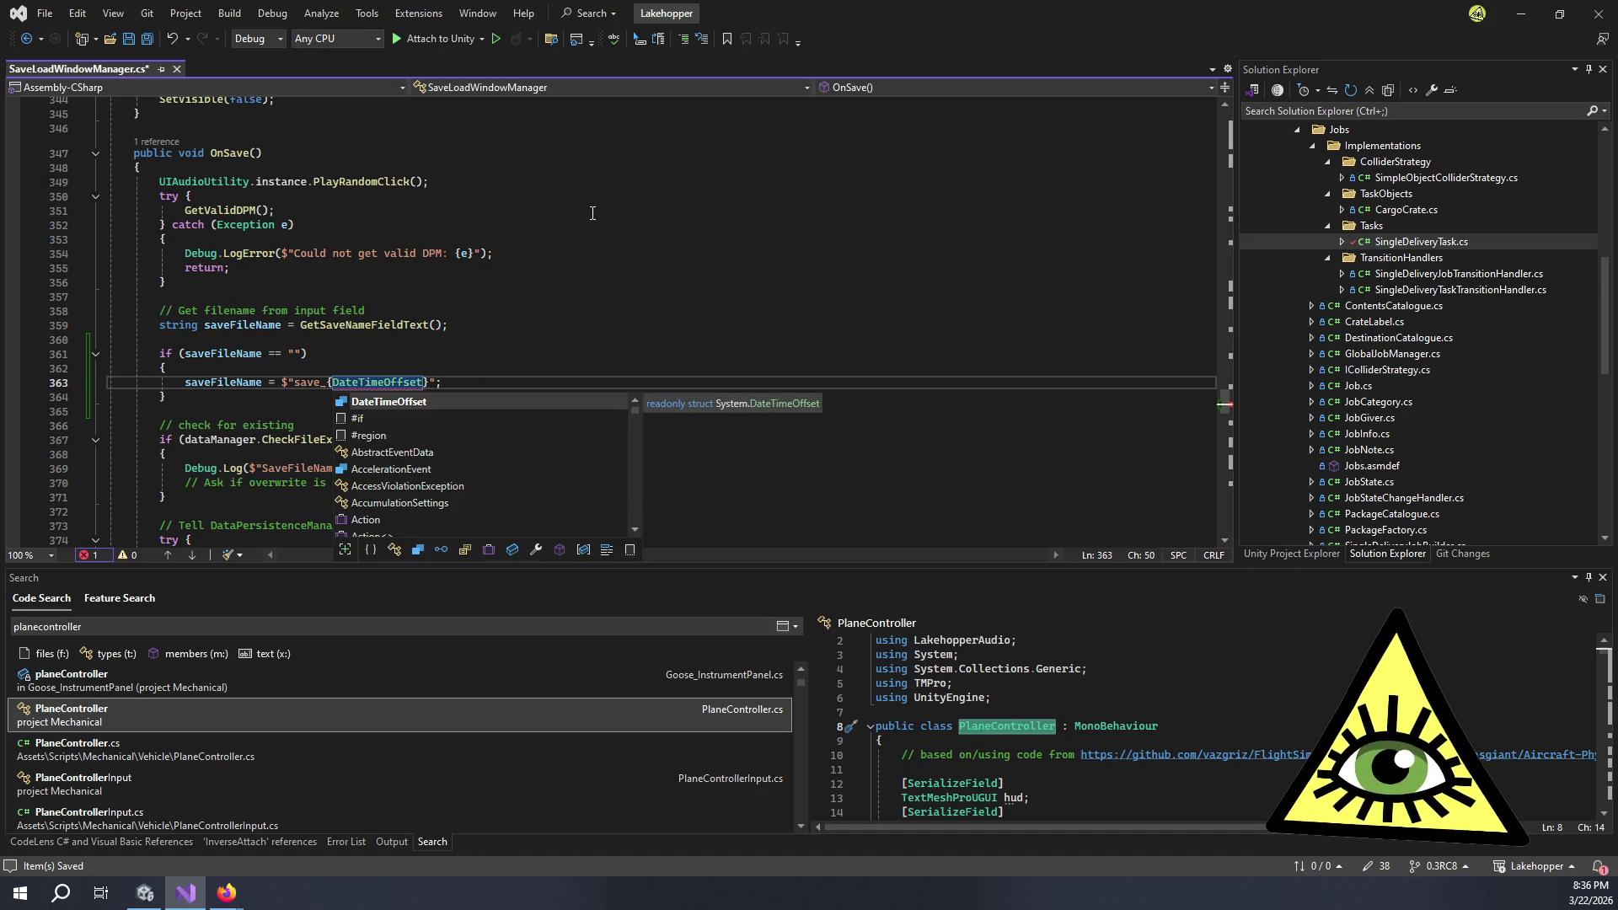
{"action": "key", "text": "ctrl"}
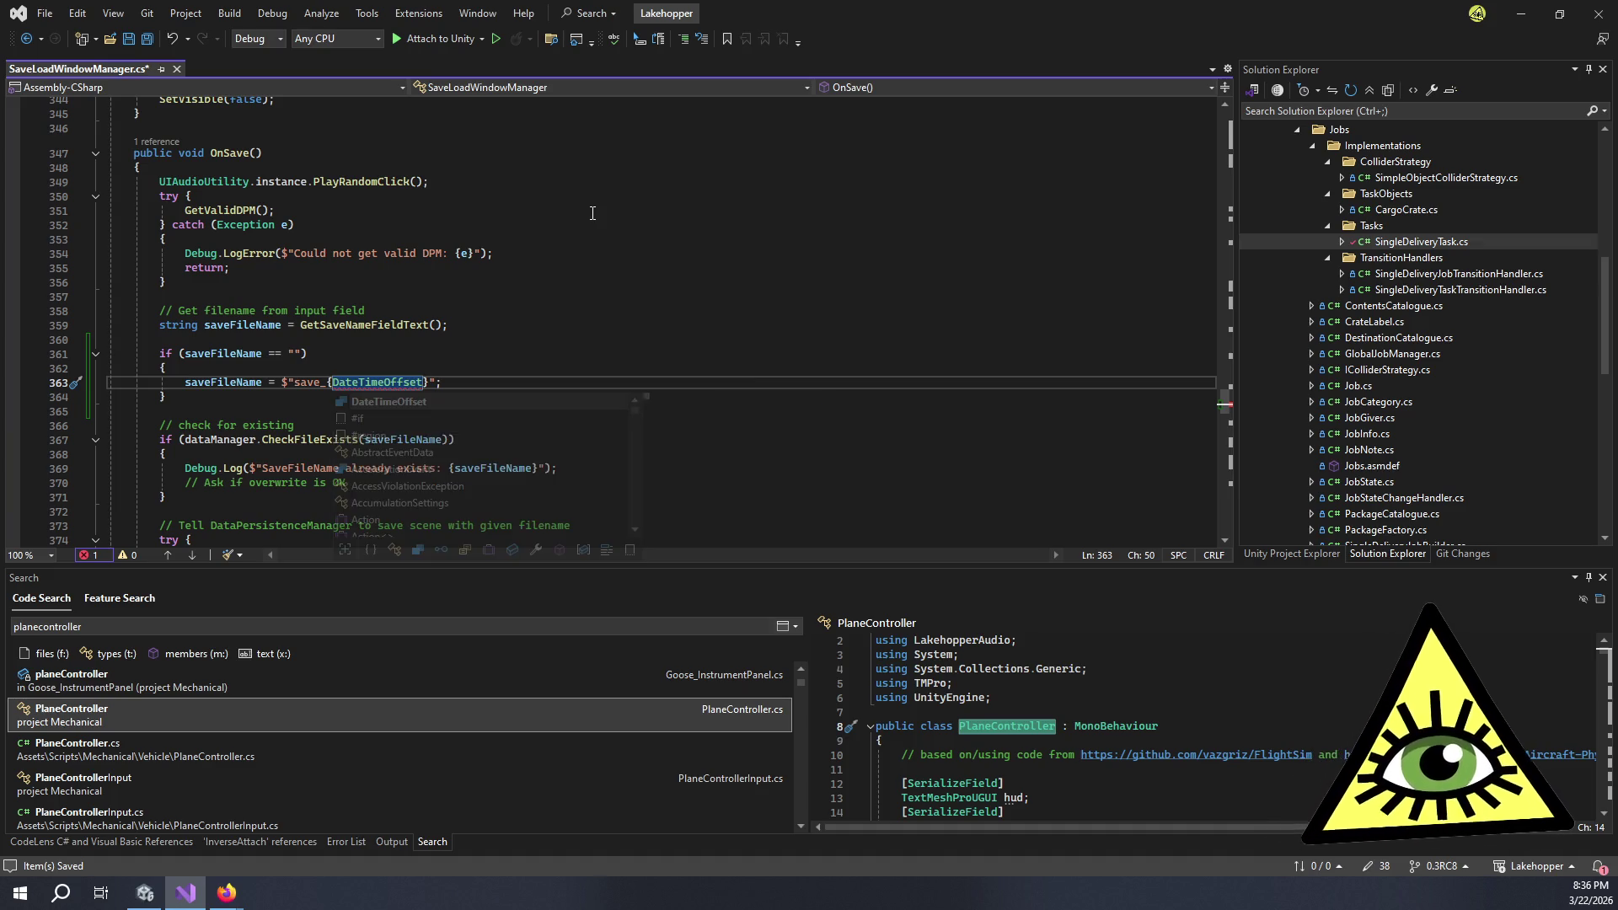
{"action": "key", "text": "ctrl+BackSpace"}
{"action": "type", "text": "DateTimeOff"}
{"action": "key", "text": "BackSpace"}
{"action": "key", "text": "BackSpace"}
{"action": "key", "text": "BackSpace"}
{"action": "type", "text": ".UnixEpoch"}
{"action": "key", "text": "ctrl+s"}
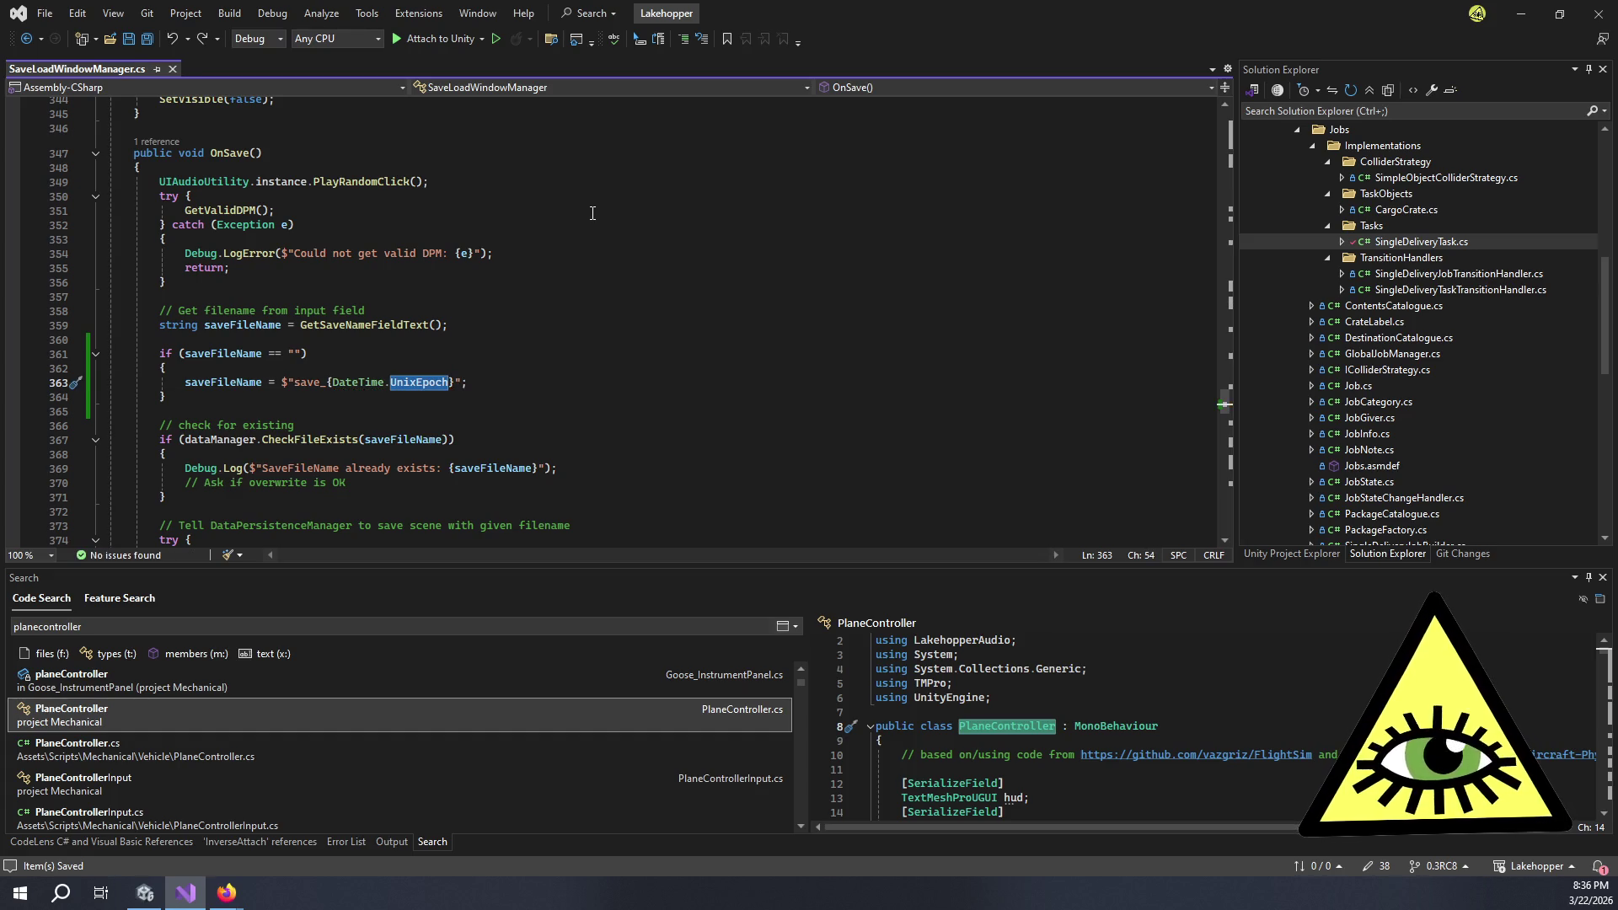
{"action": "type", "text": ".TOUni"}
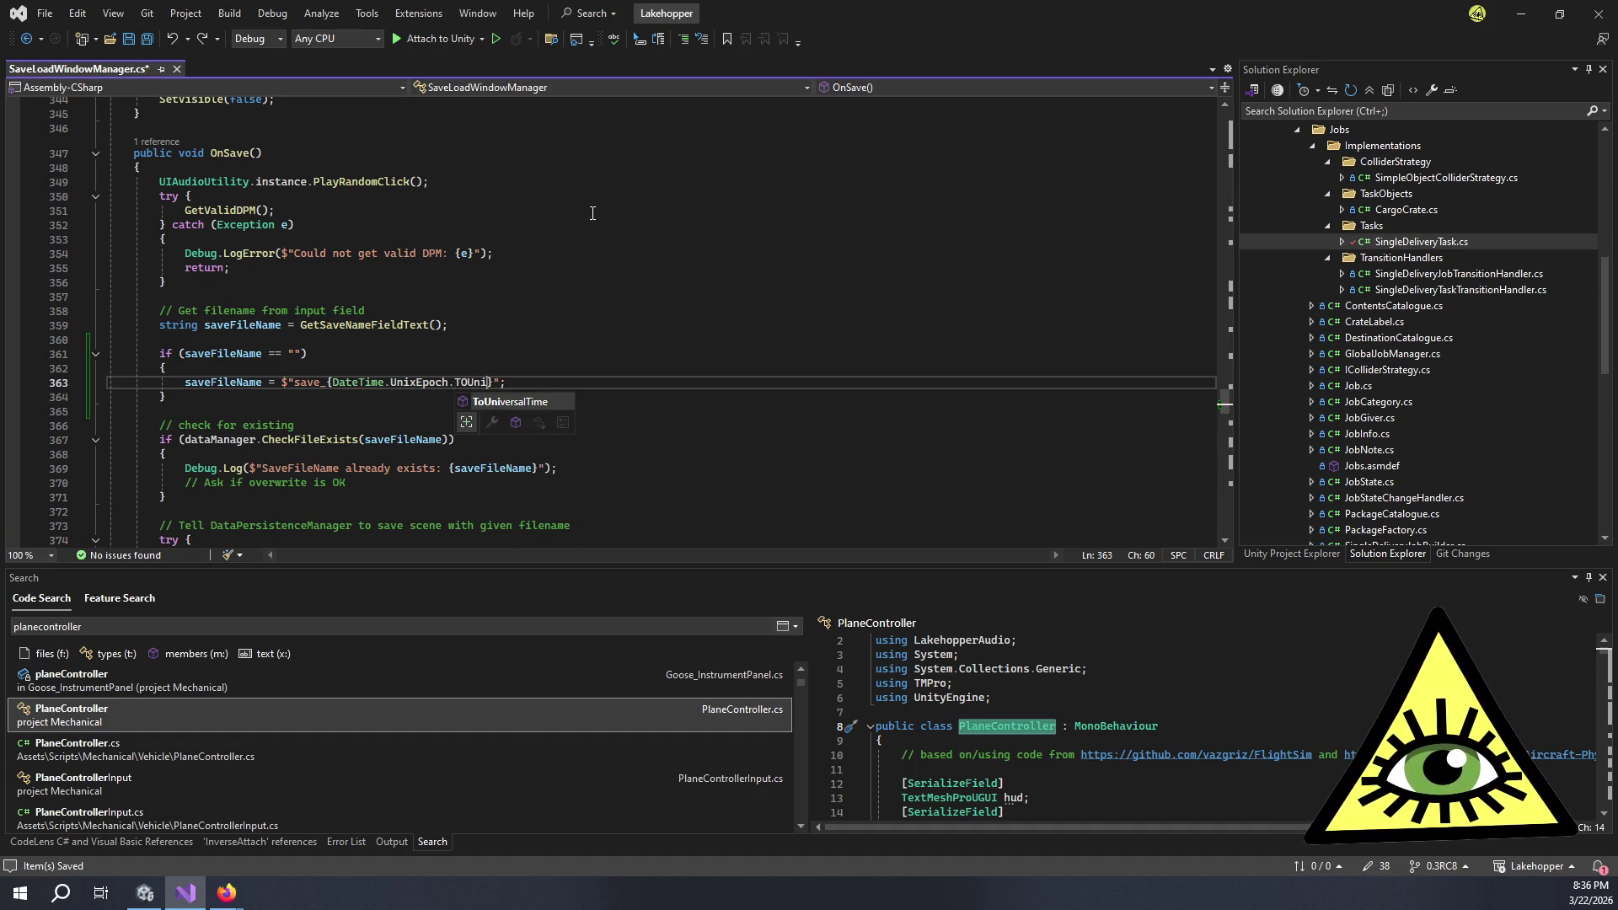
{"action": "key", "text": "BackSpace"}
{"action": "key", "text": "BackSpace"}
{"action": "key", "text": "BackSpace"}
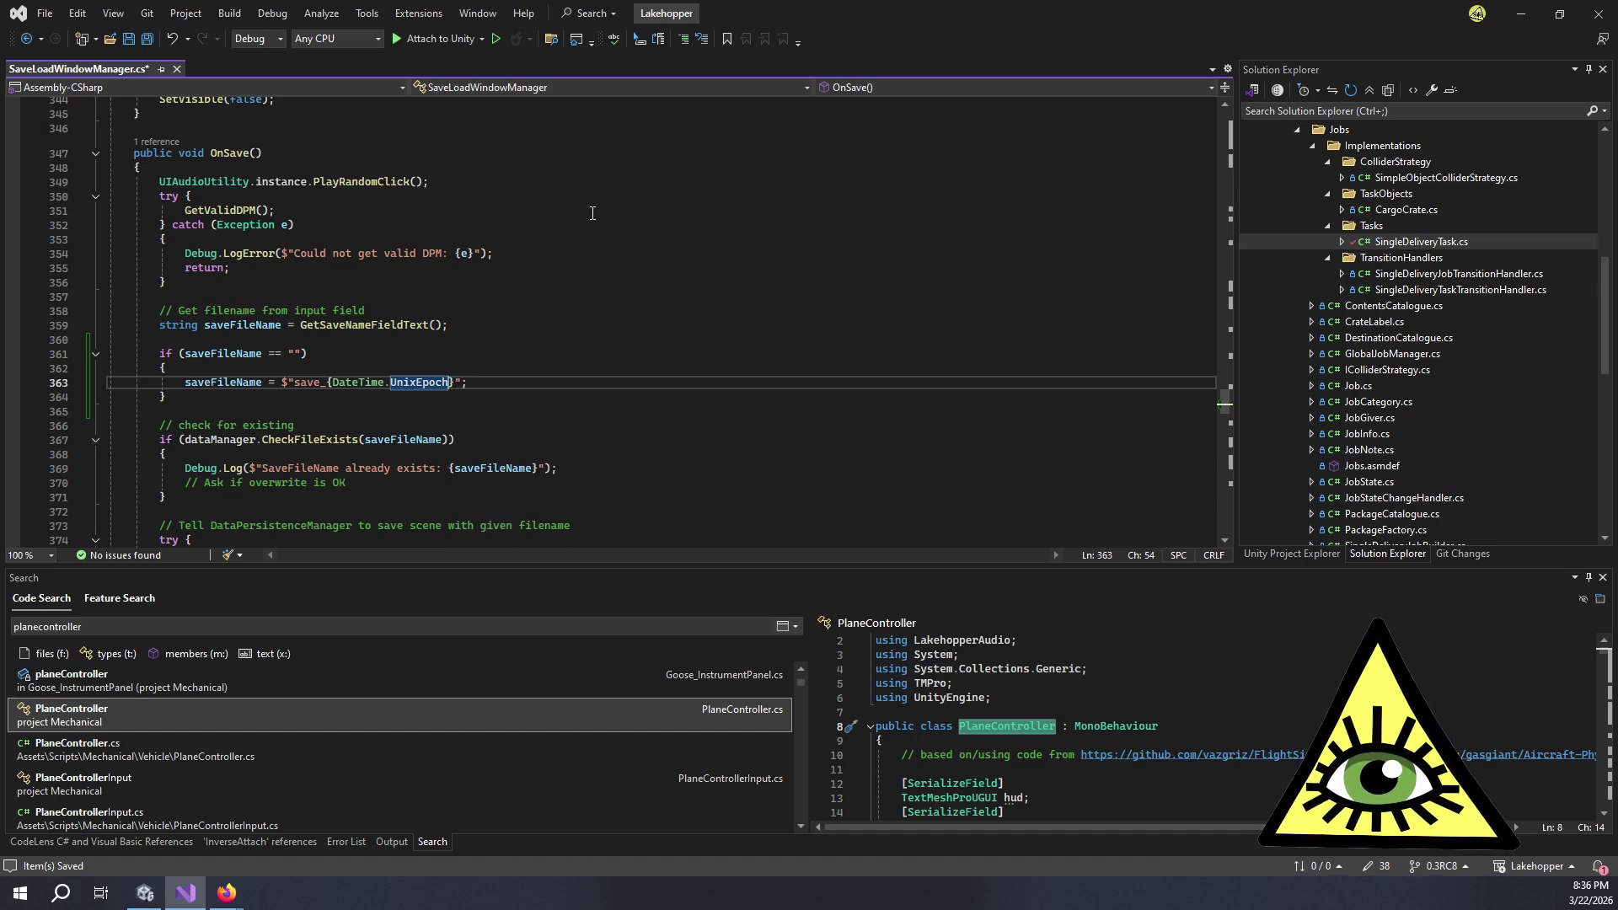
{"action": "scroll", "coordinate": [1463, 290], "scroll_direction": "down", "scroll_amount": 1}
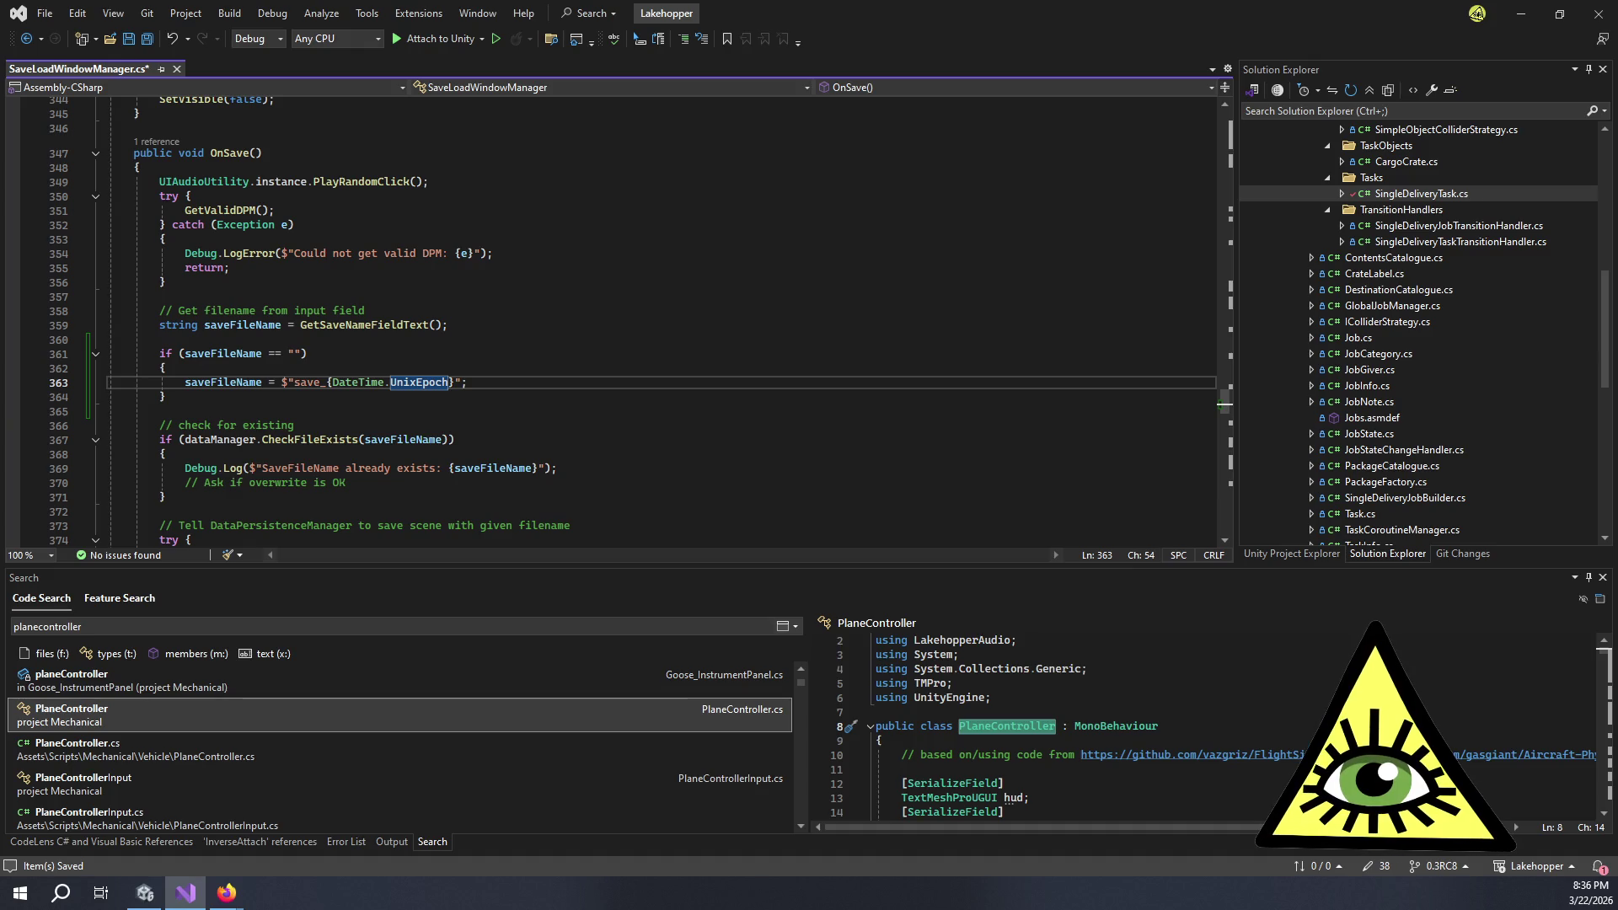